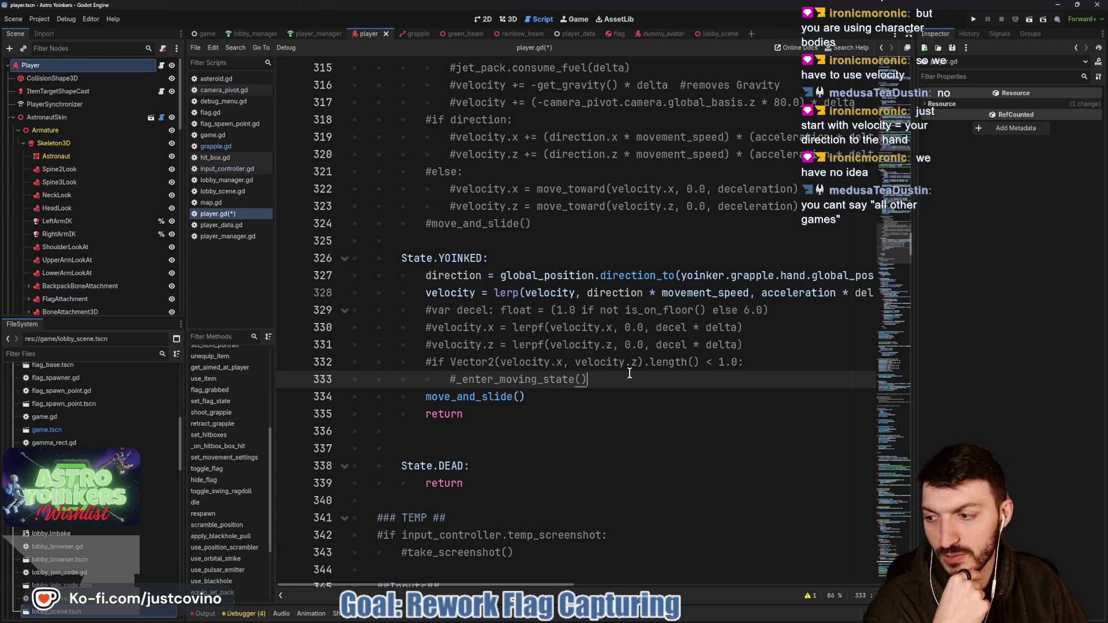
- Check the YOINKED velocity assignment on line 328, then save and launch Astro Yoinkers in a debug run
scroll(462, 350, up, 1)
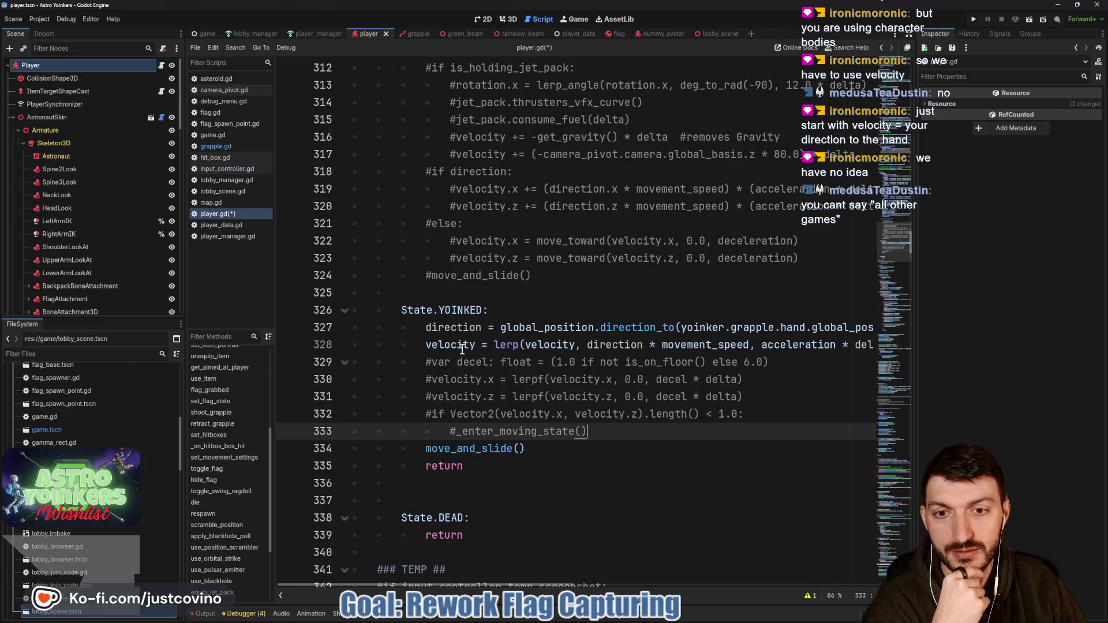
drag(409, 346, 817, 350)
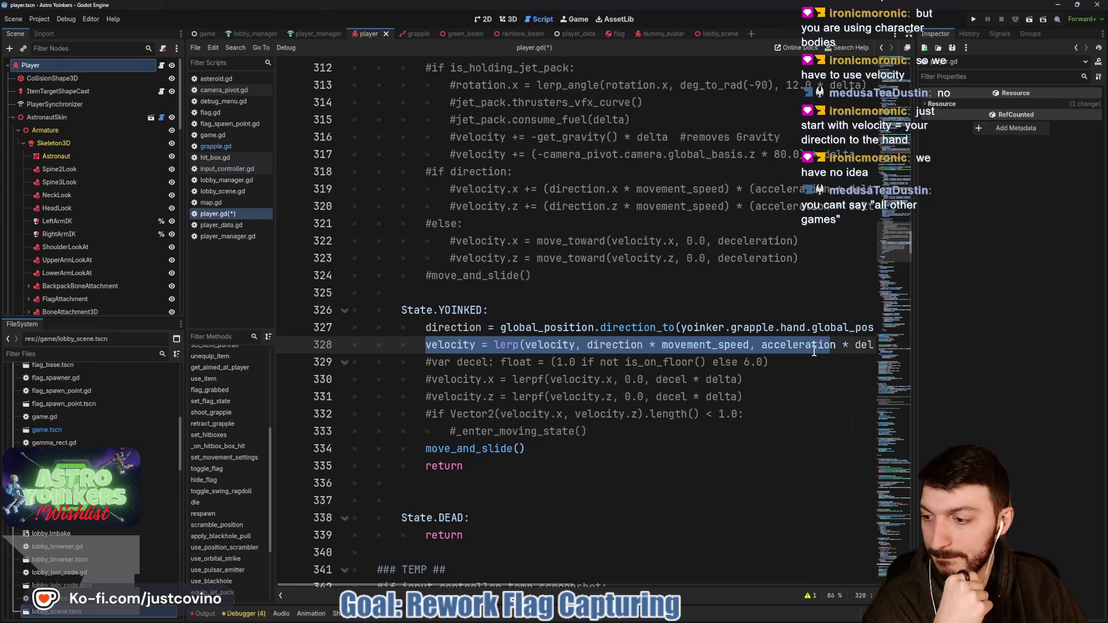
click(743, 398)
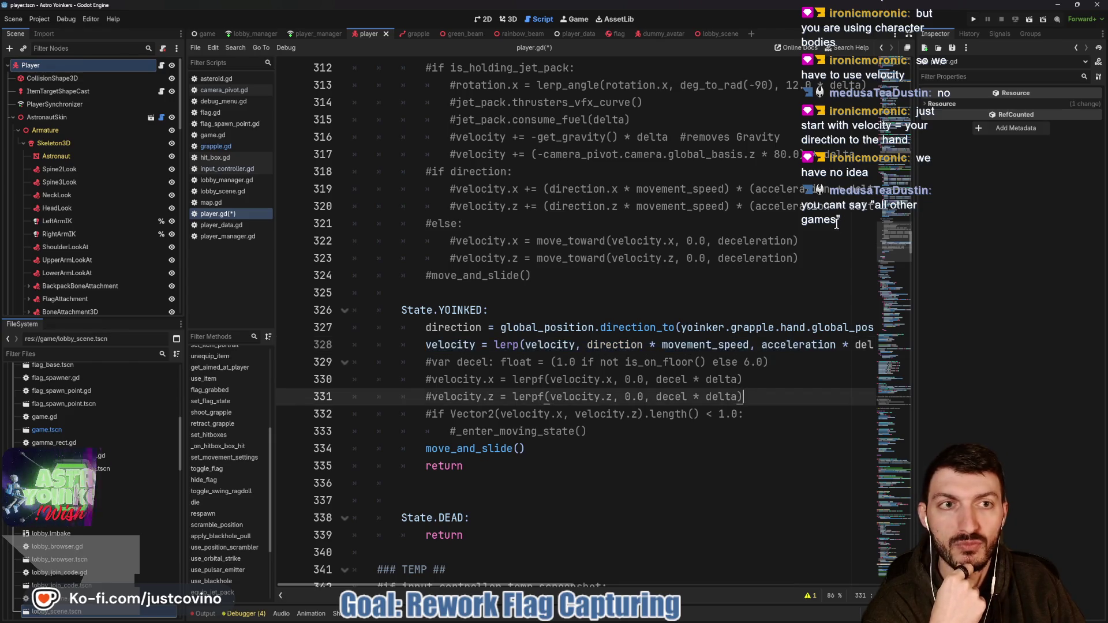
click(974, 18)
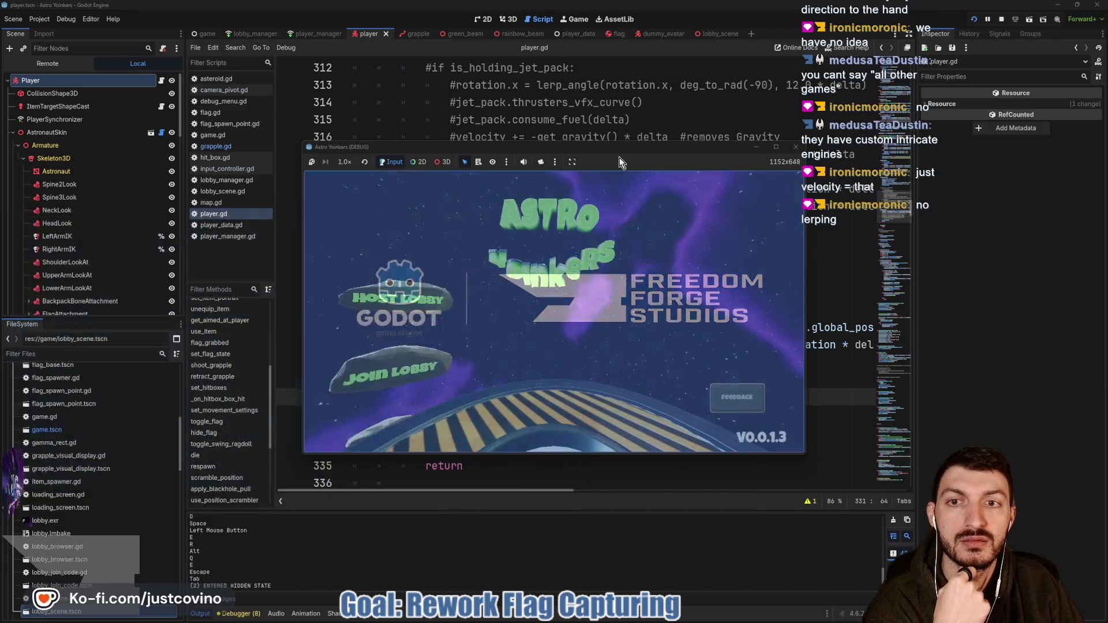
- Replace the lerp on line 328 with velocity = direction * acceleration, dropping the * delta factor
click(640, 102)
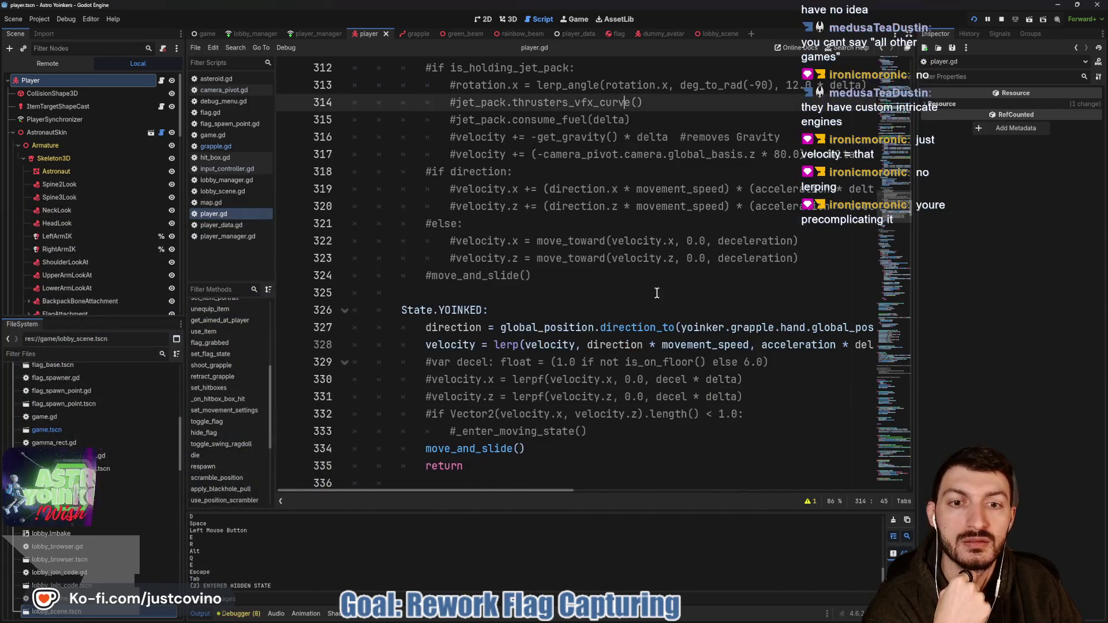
drag(492, 345, 877, 346)
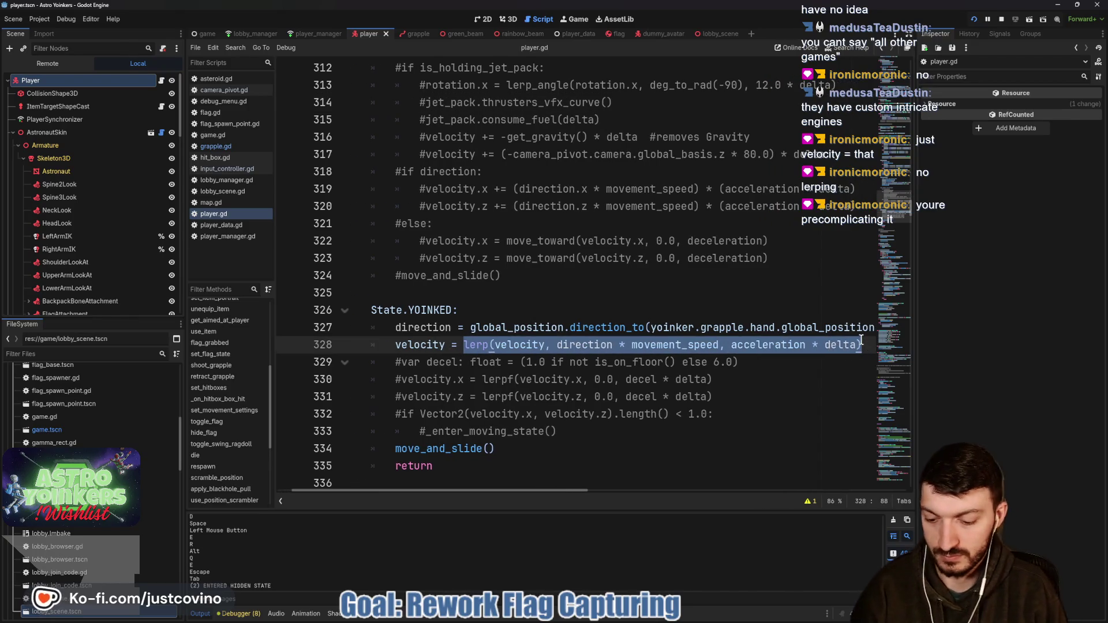
text(direction *)
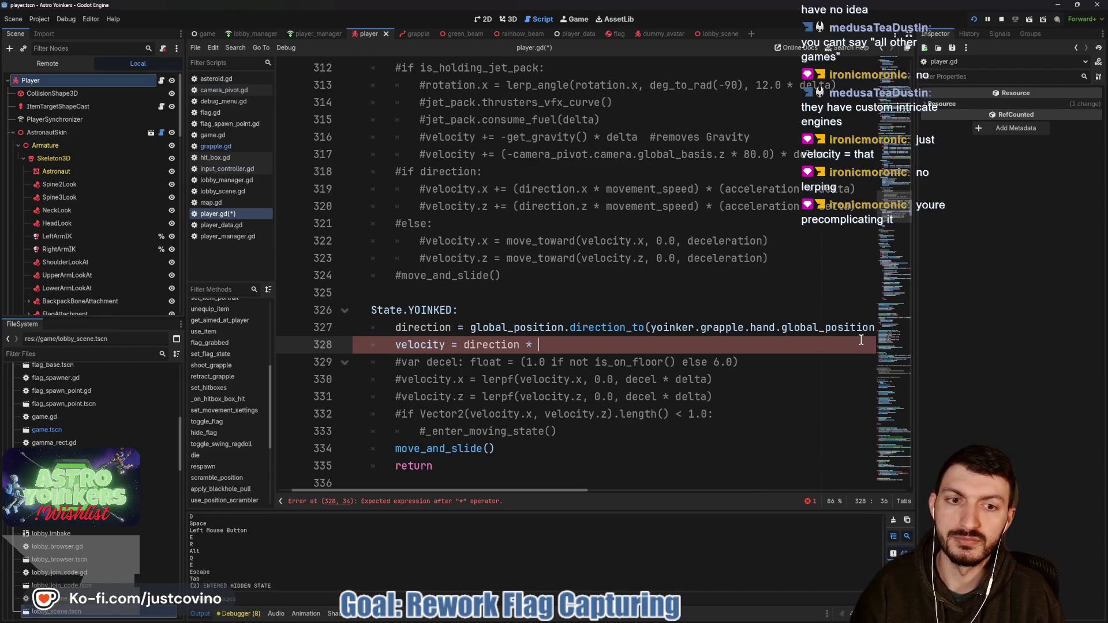
text(acceleration)
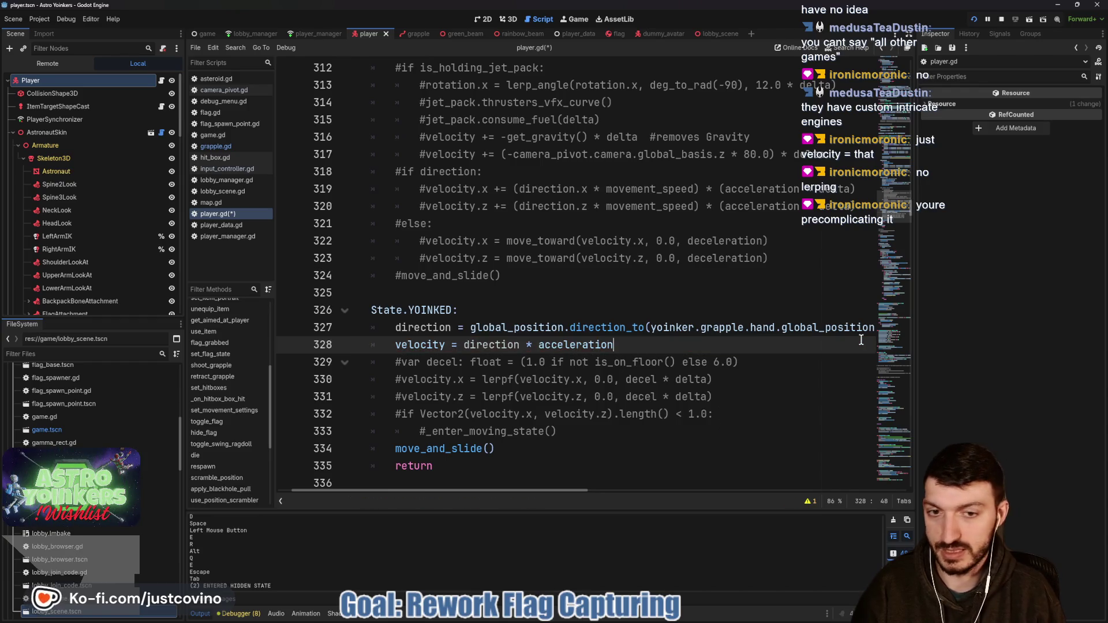
text( * delta)
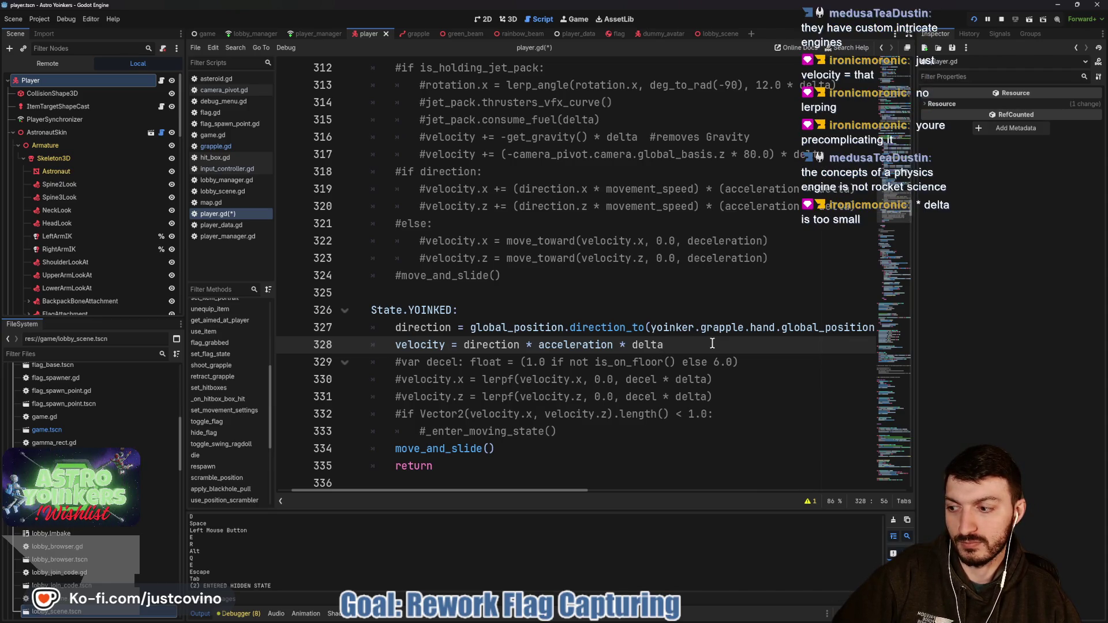
drag(674, 344, 622, 341)
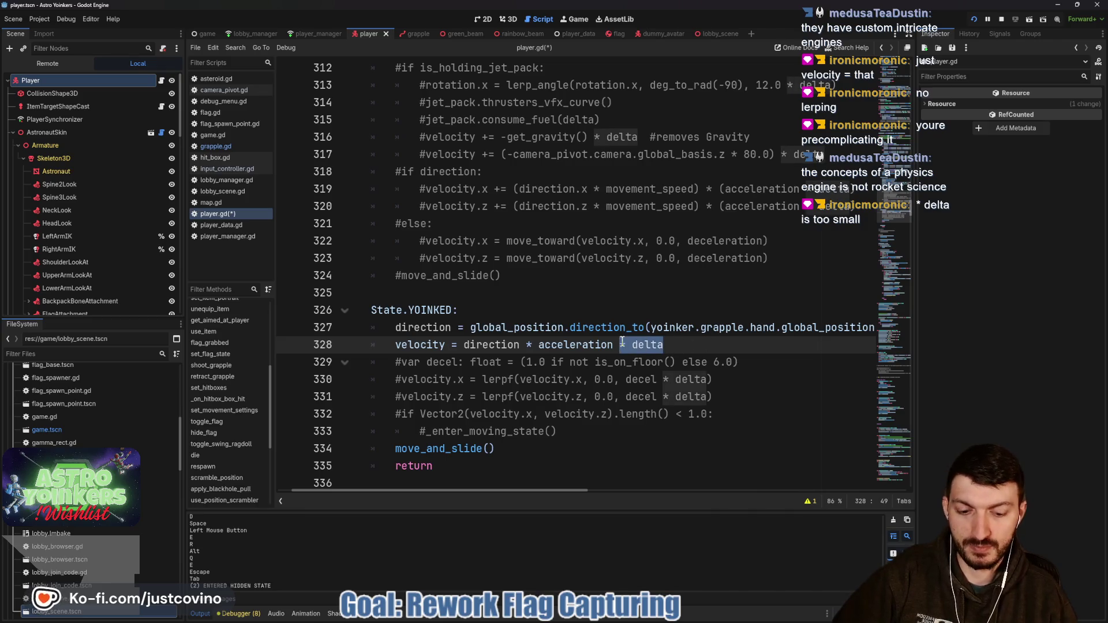
key(BackSpace)
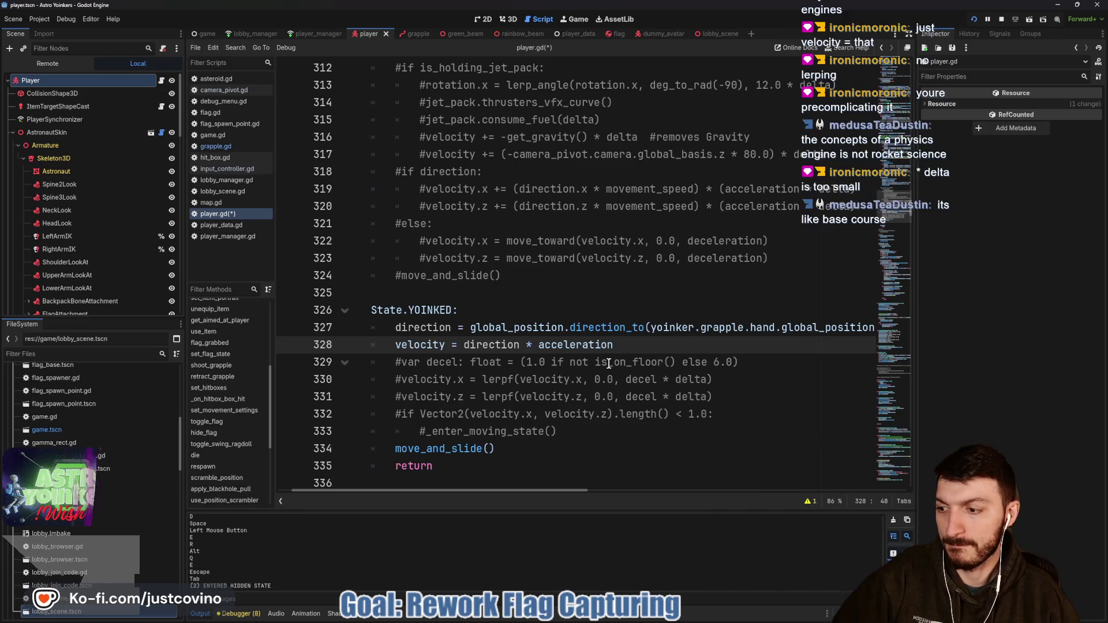
key(ctrl+shift+Left)
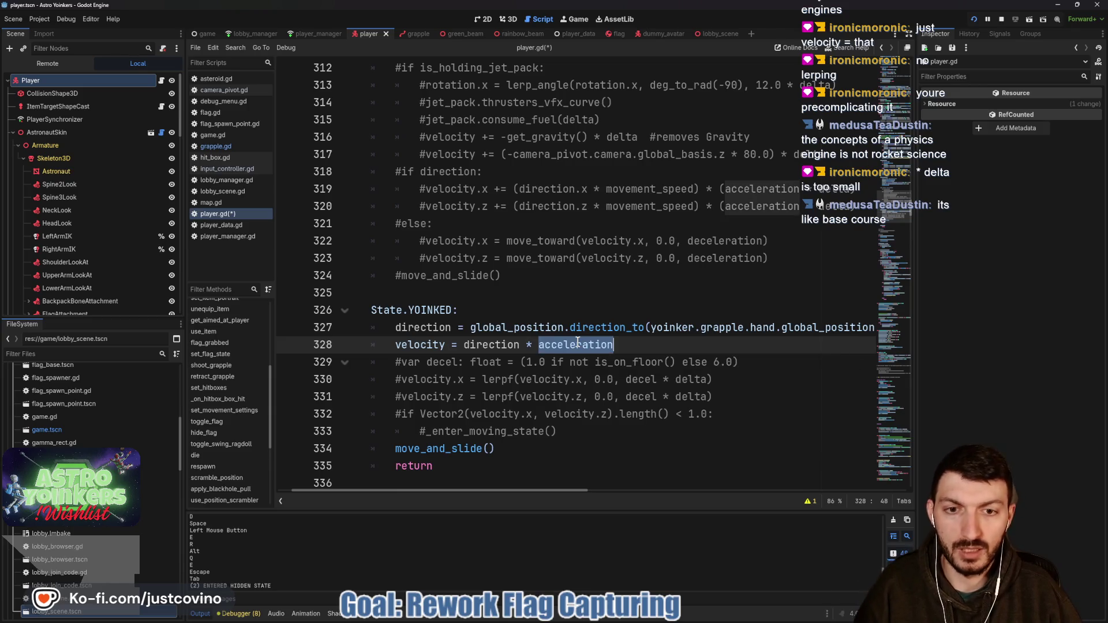
key(ctrl+f)
click(772, 501)
click(772, 501)
click(772, 501)
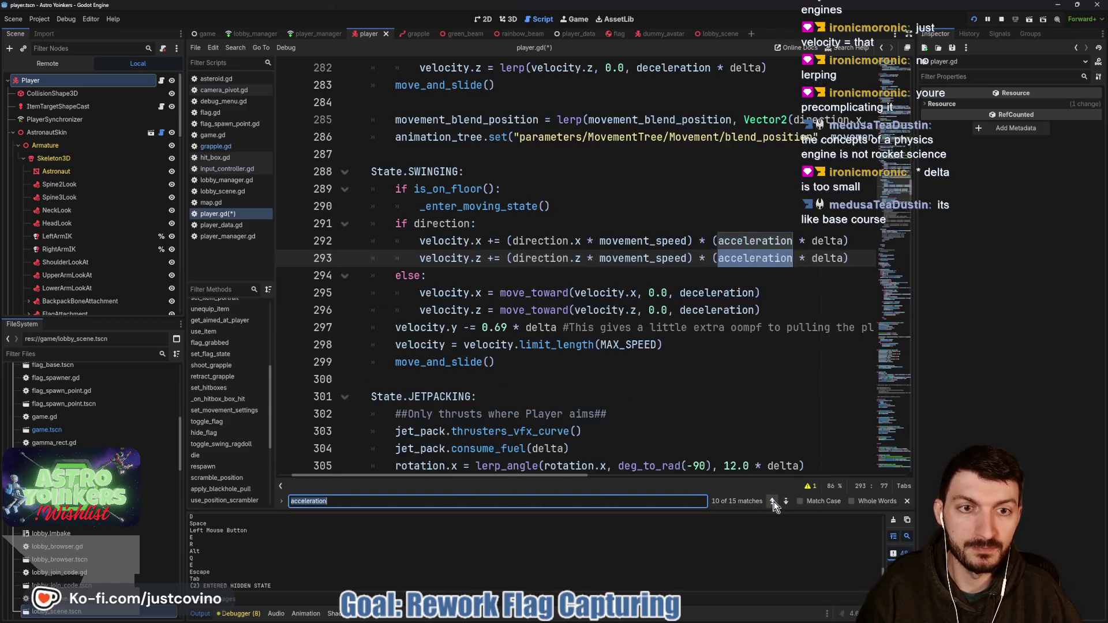
click(772, 501)
click(773, 501)
click(772, 501)
click(772, 501)
click(773, 501)
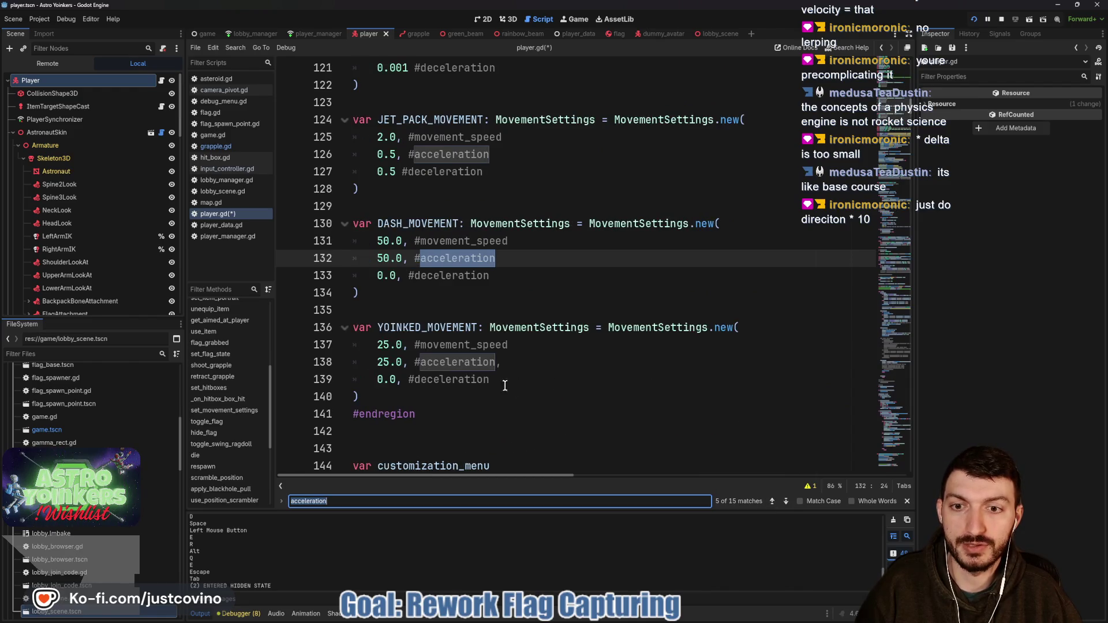
scroll(625, 386, down, 20)
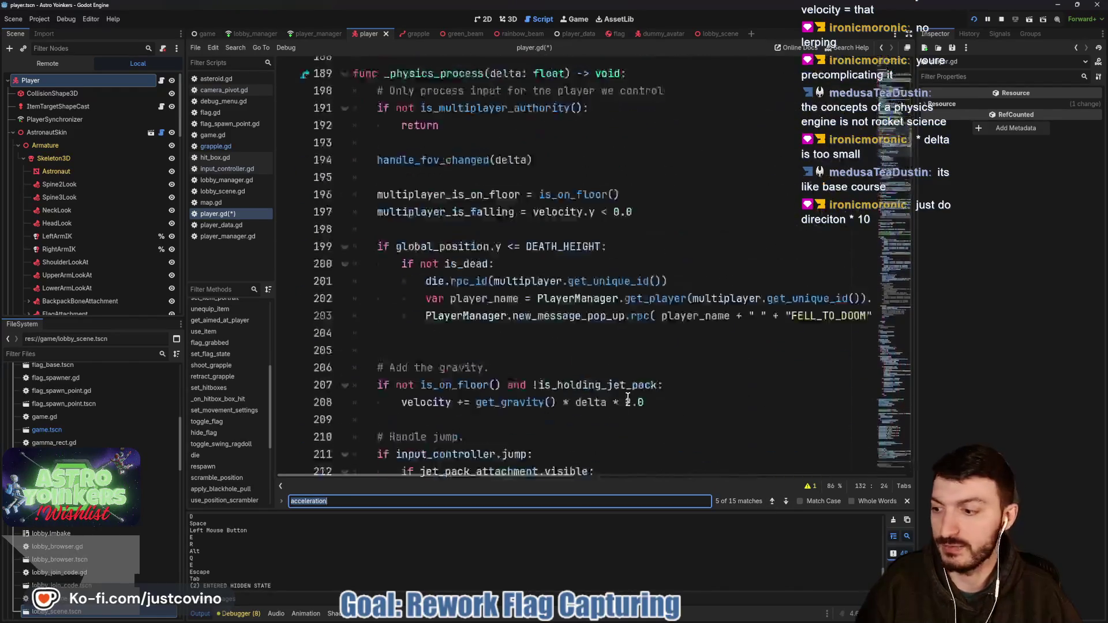
scroll(628, 398, down, 10)
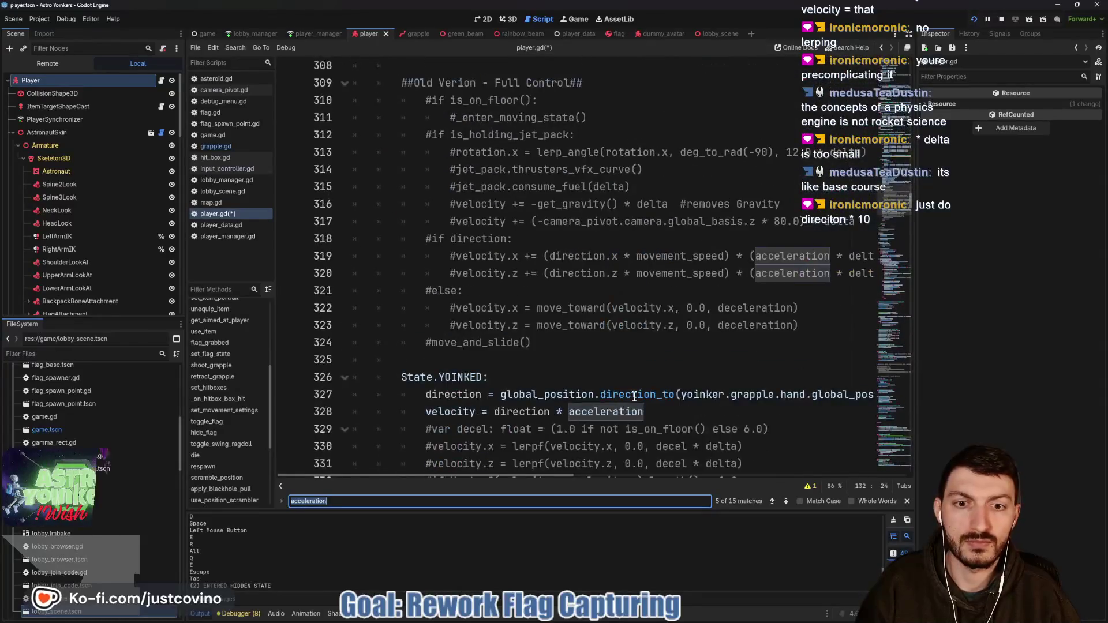
scroll(634, 397, up, 6)
scroll(634, 397, down, 2)
scroll(633, 397, up, 6)
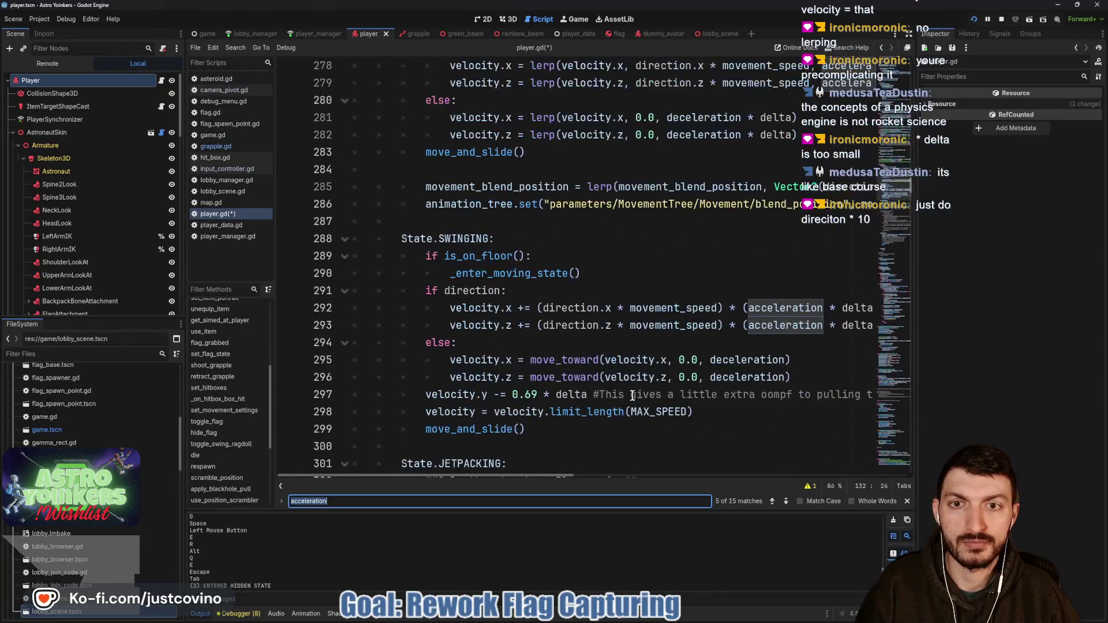
scroll(632, 396, down, 10)
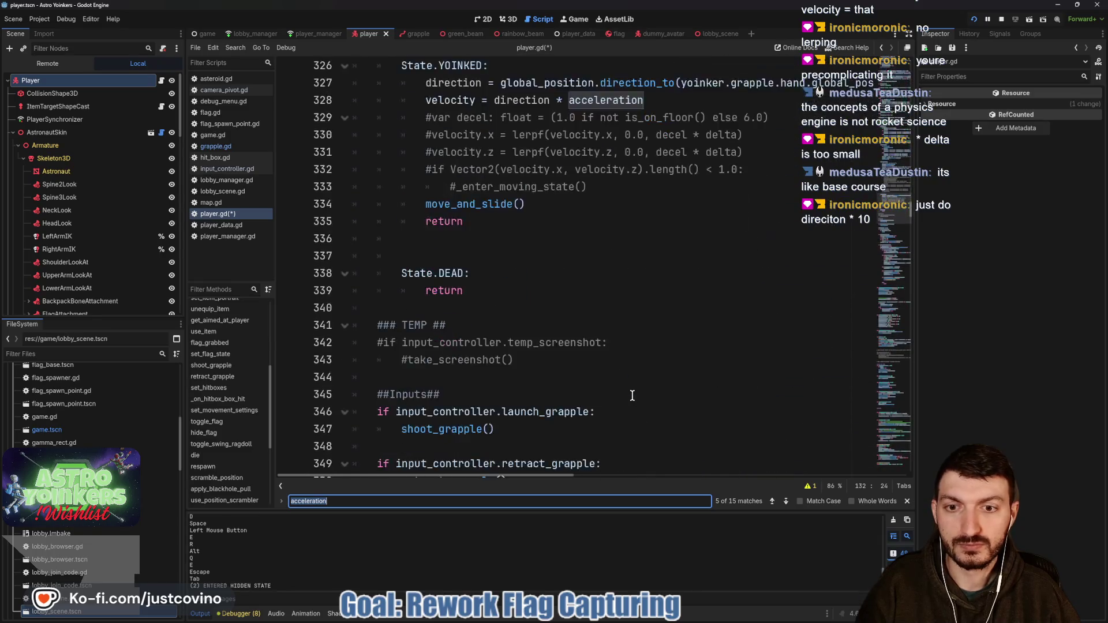
scroll(632, 396, up, 2)
key(Return)
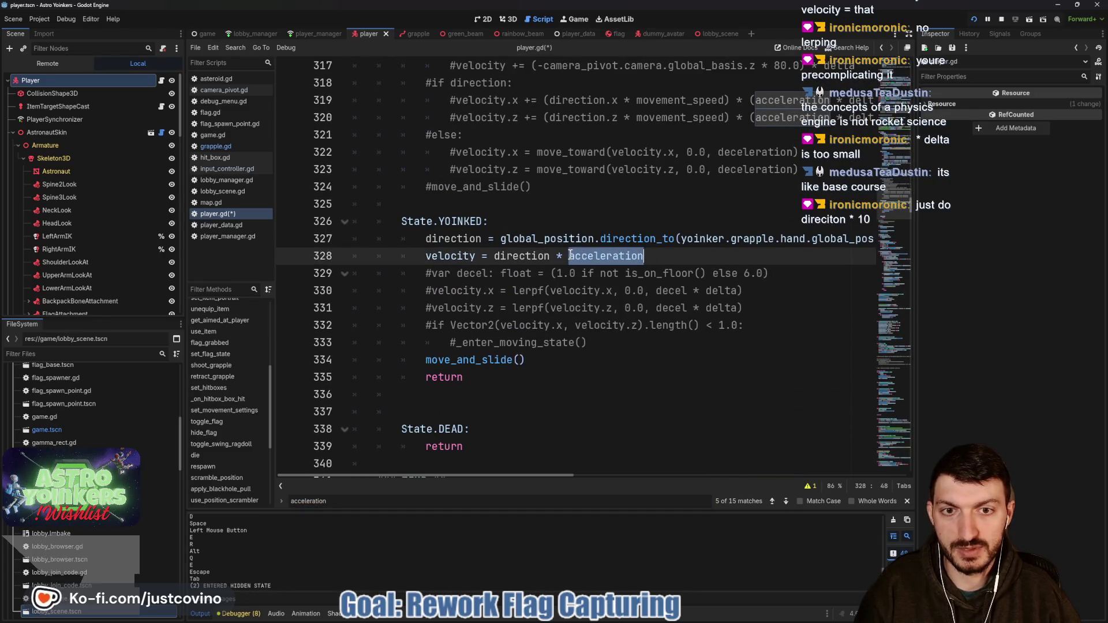
click(907, 501)
click(651, 262)
key(BackSpace)
key(BackSpace)
key(BackSpace)
key(BackSpace)
key(BackSpace)
key(BackSpace)
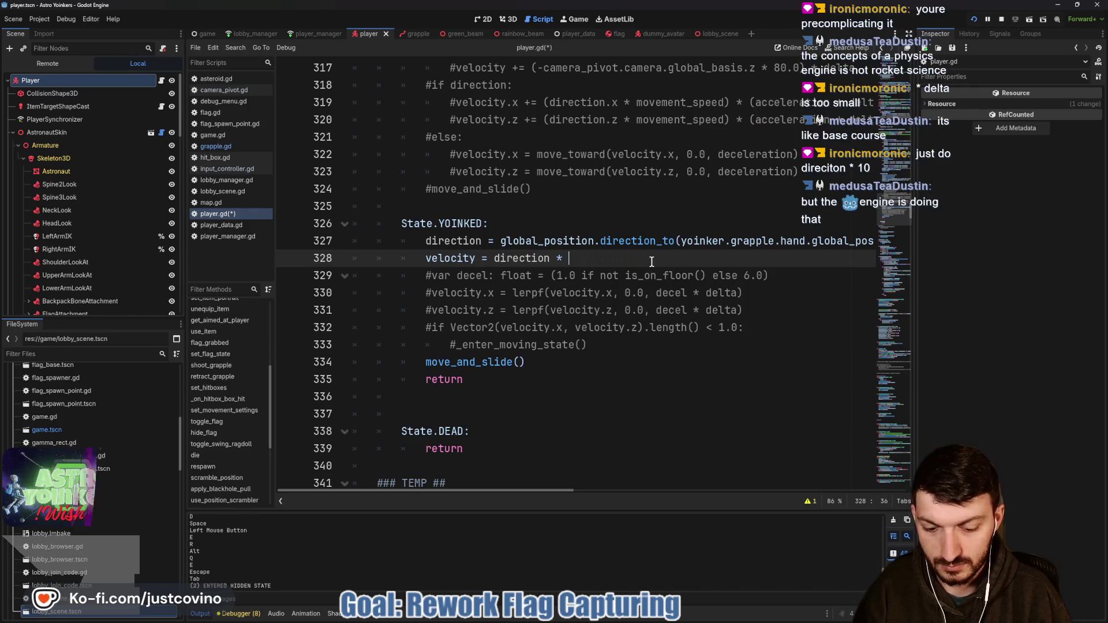
- Set line 328 to velocity = direction * 10.0 and rerun the game from the main menu
text(10.0)
key(F5)
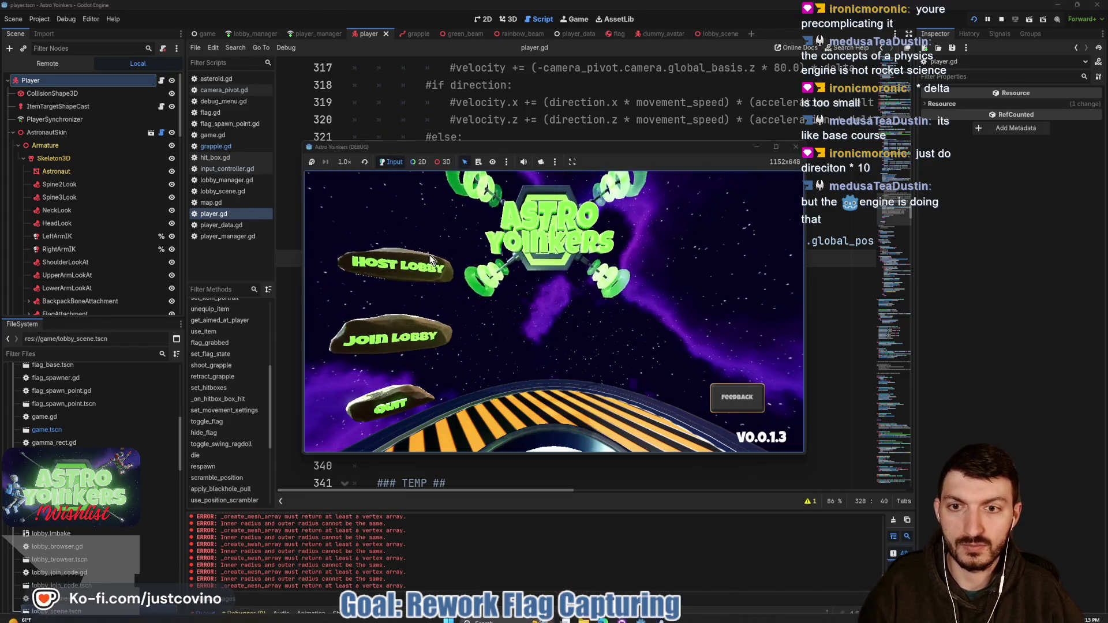
click(558, 267)
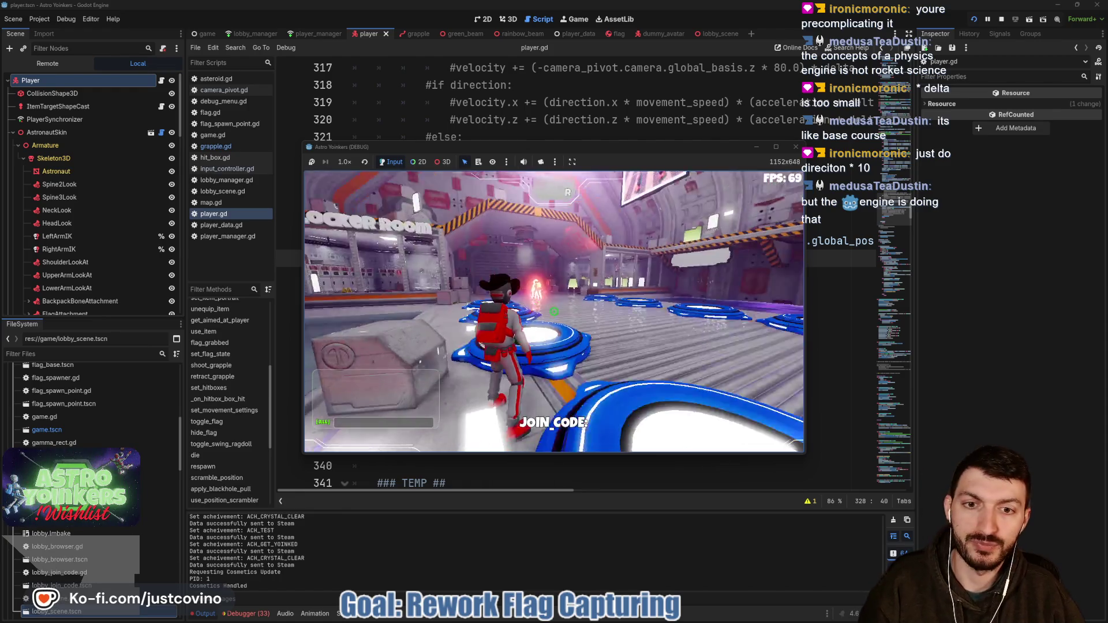
- Walk toward the hangar hallway, fire the grapple twice to test the launch, then stop the run
key(w)
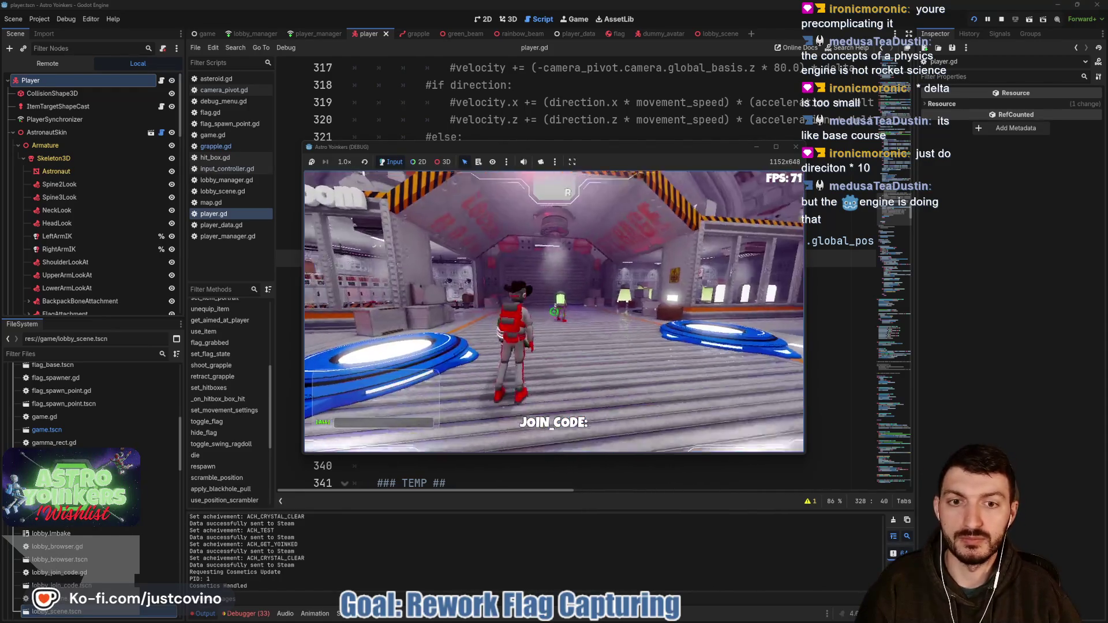
key(e)
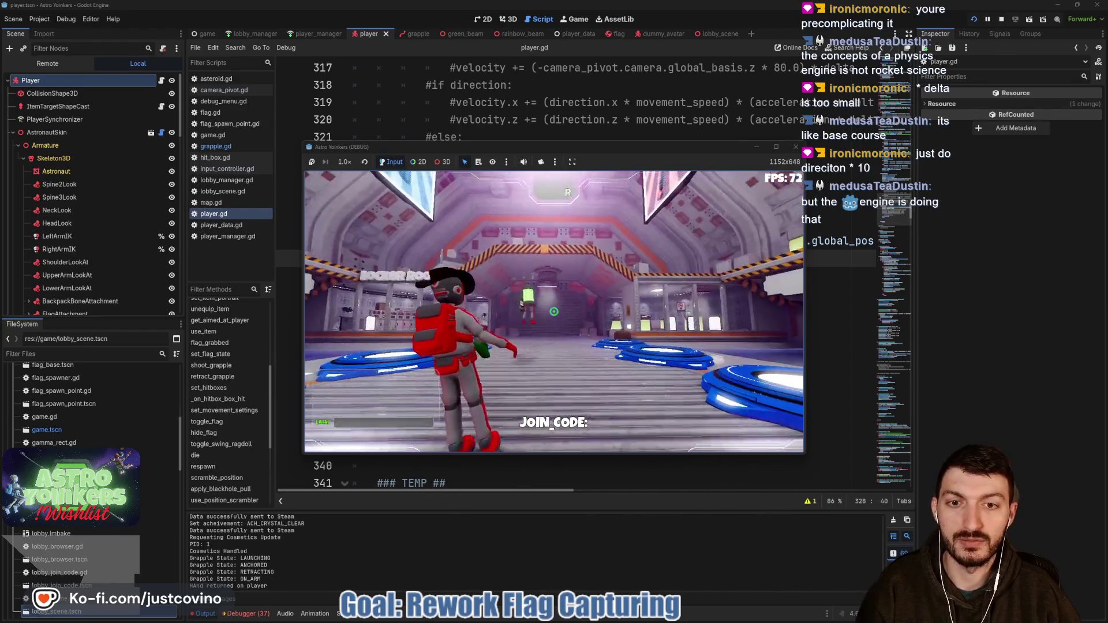
key(e)
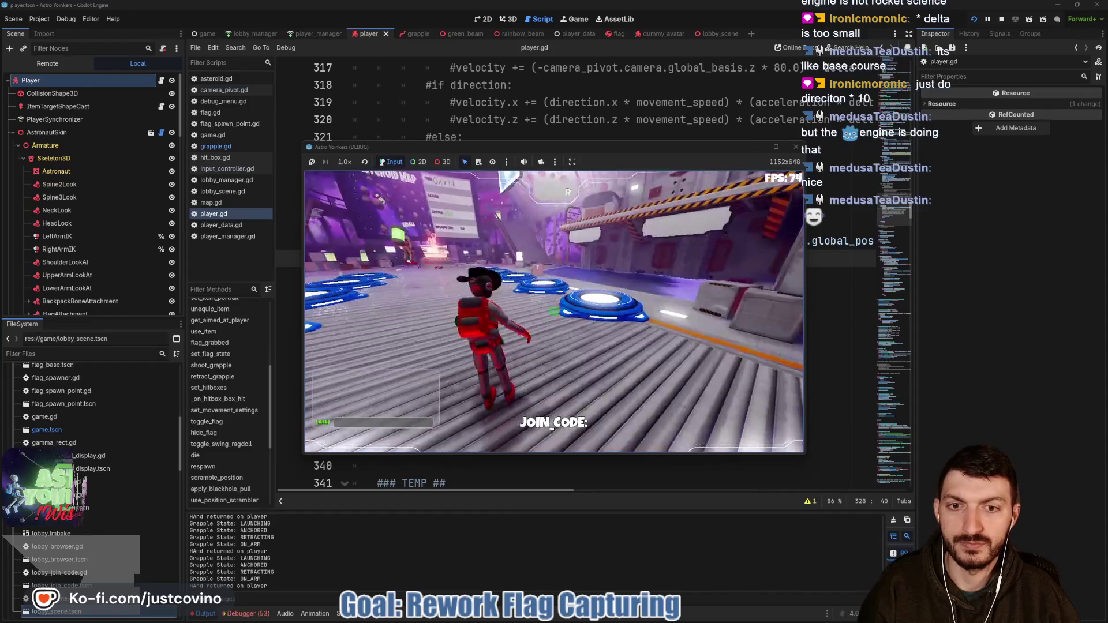
key(F8)
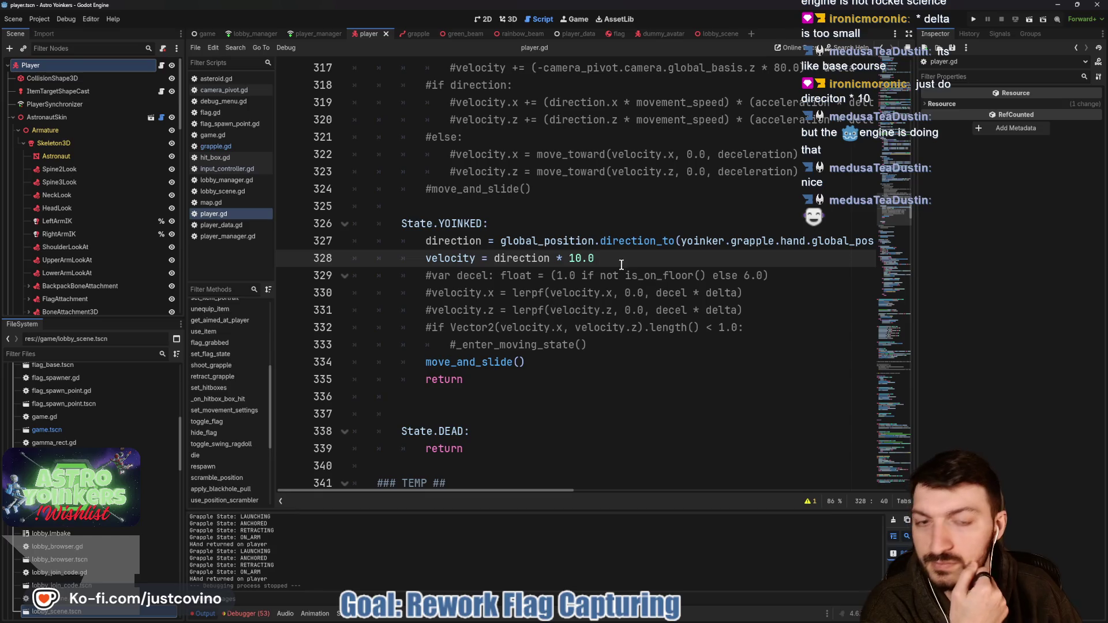
- Swap 10.0 on line 328 back to acceleration using autocomplete and save player.gd
drag(595, 258, 568, 258)
text(acc)
key(Return)
key(ctrl+s)
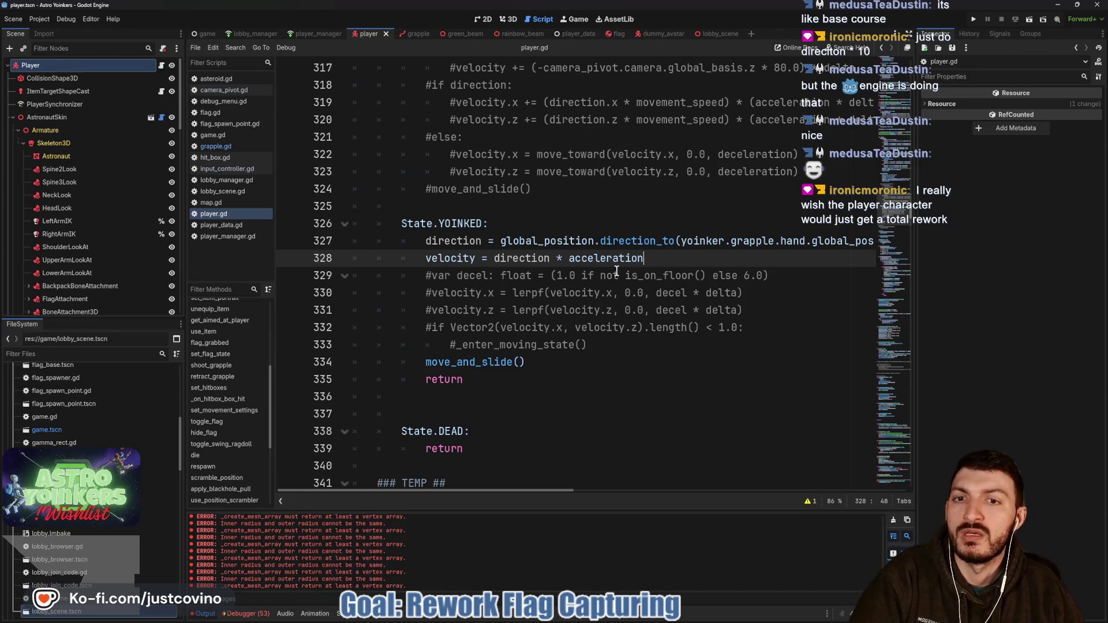
- Hide the output panel, scroll through player.gd's movement and state code, then save the scene
scroll(621, 271, up, 9)
scroll(613, 269, up, 2)
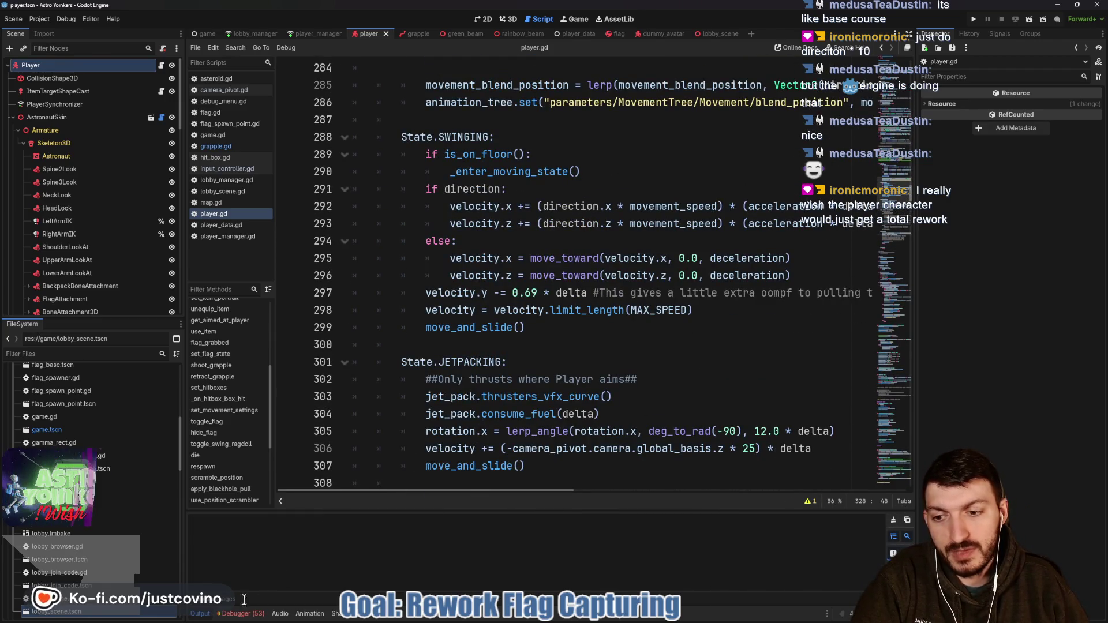
key(ctrl+j)
scroll(586, 437, up, 6)
scroll(586, 437, up, 20)
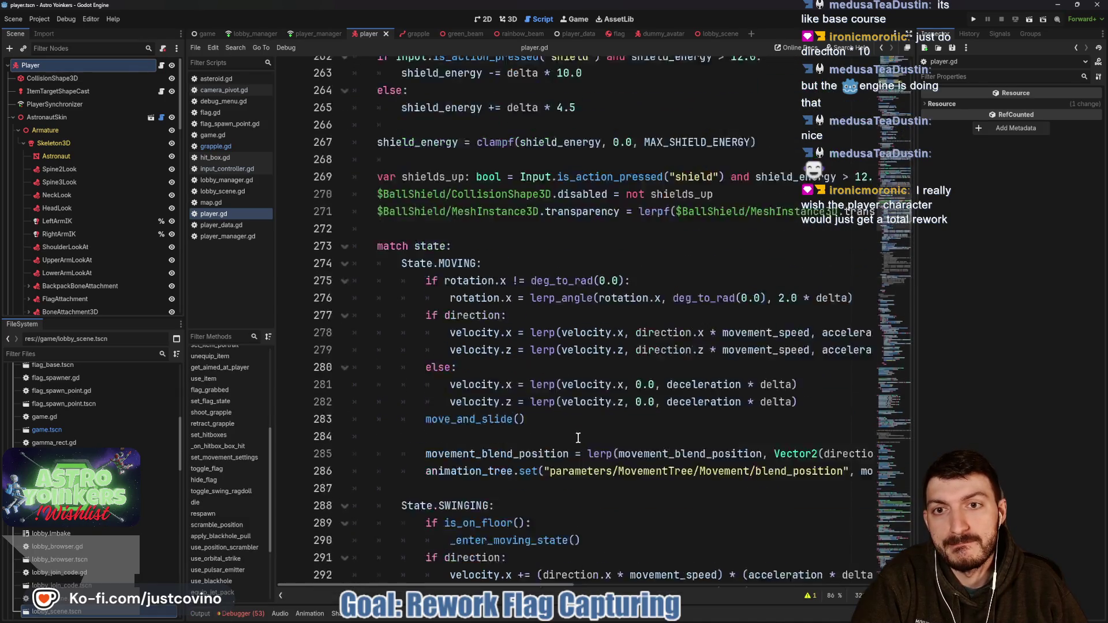
scroll(574, 439, up, 19)
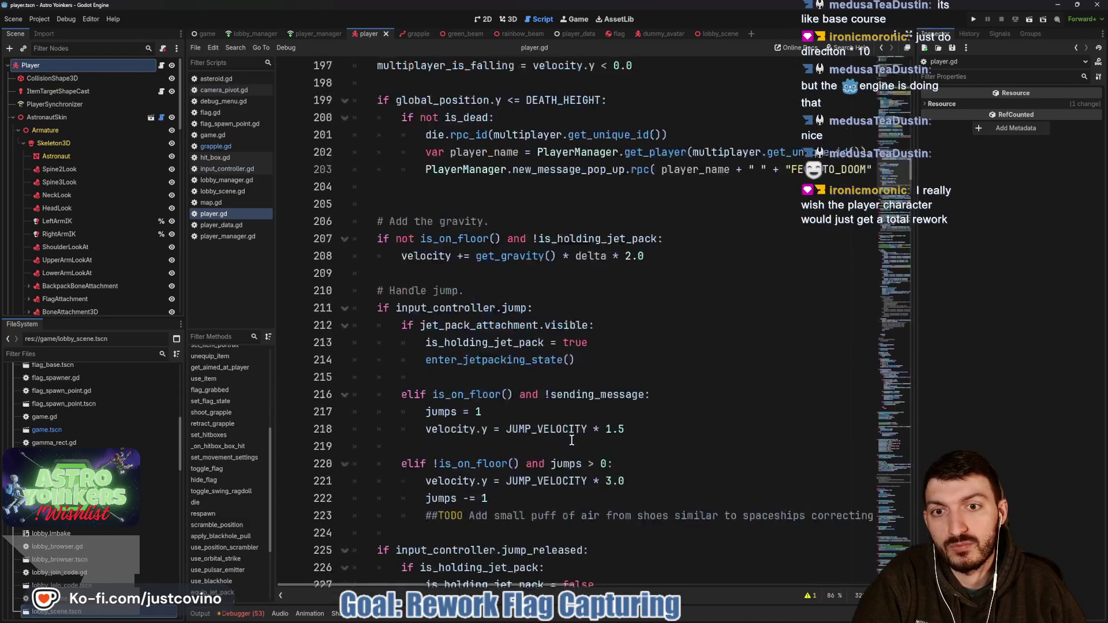
scroll(563, 450, up, 2)
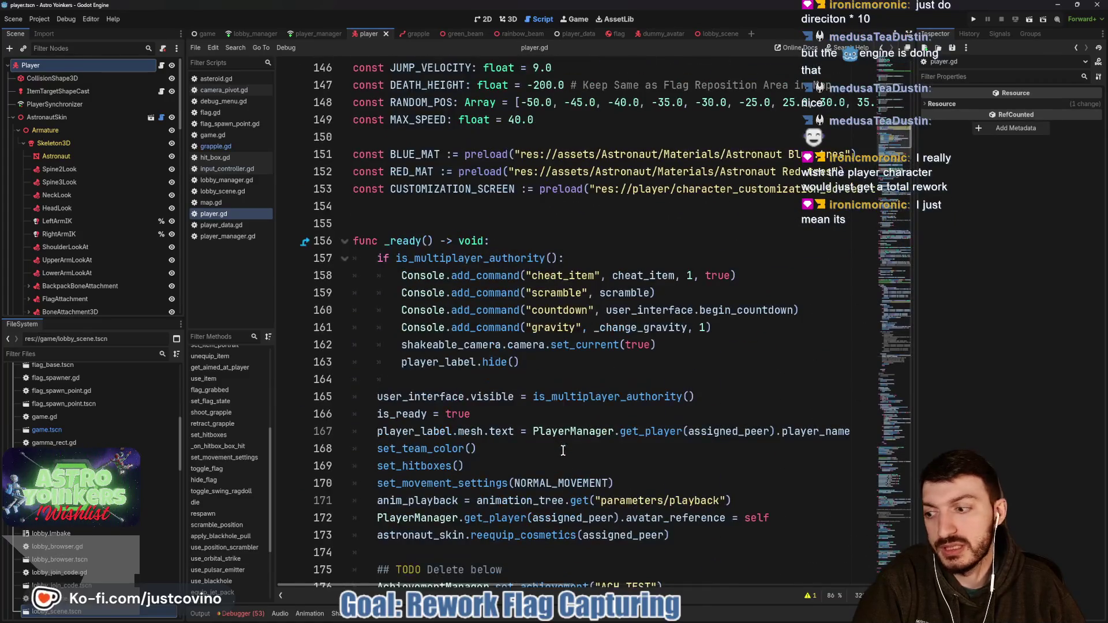
scroll(563, 451, down, 7)
scroll(563, 451, down, 20)
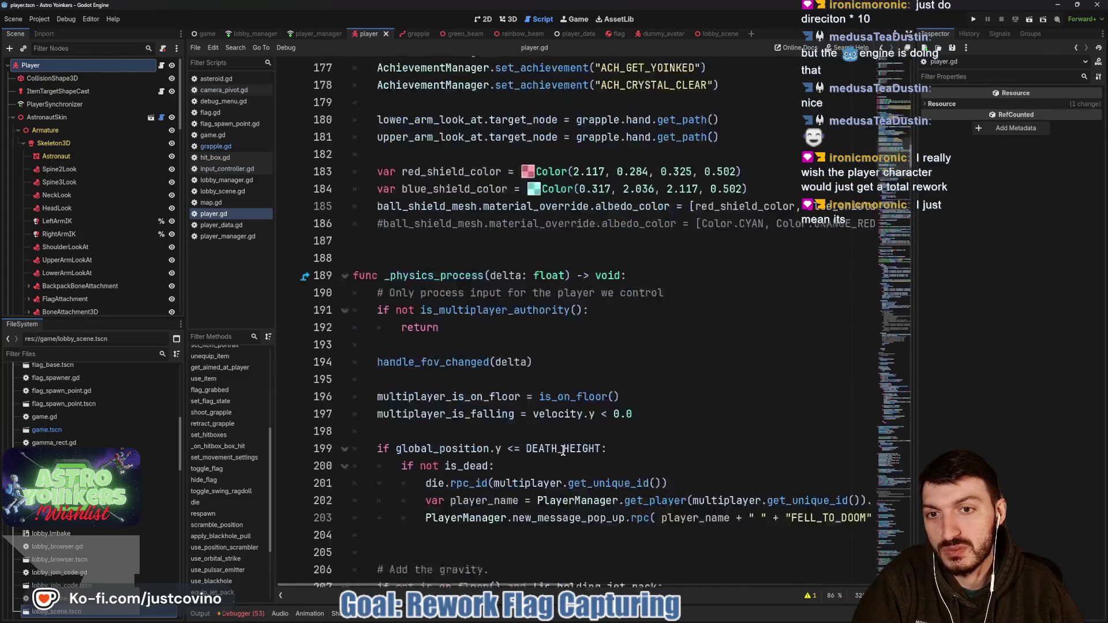
scroll(563, 451, down, 10)
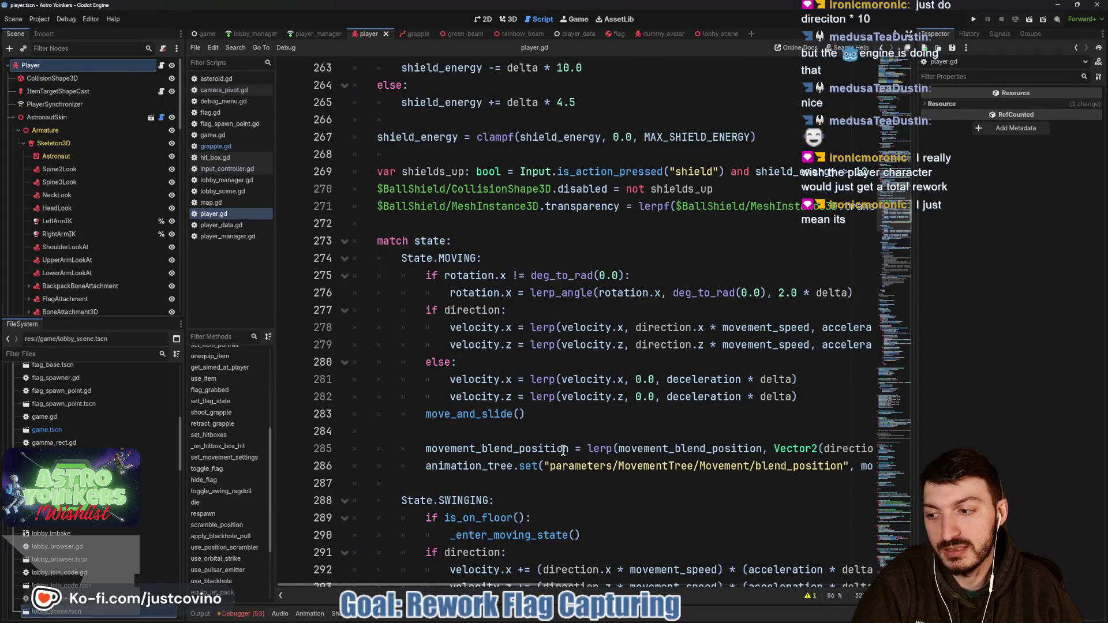
scroll(563, 451, down, 1)
scroll(563, 451, down, 10)
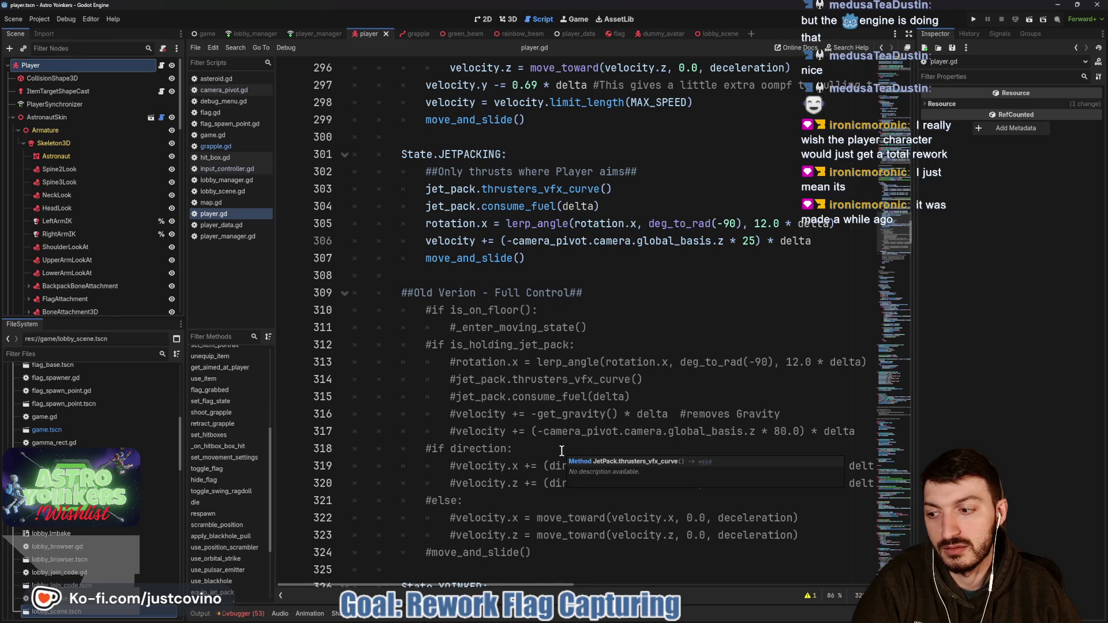
scroll(563, 451, down, 9)
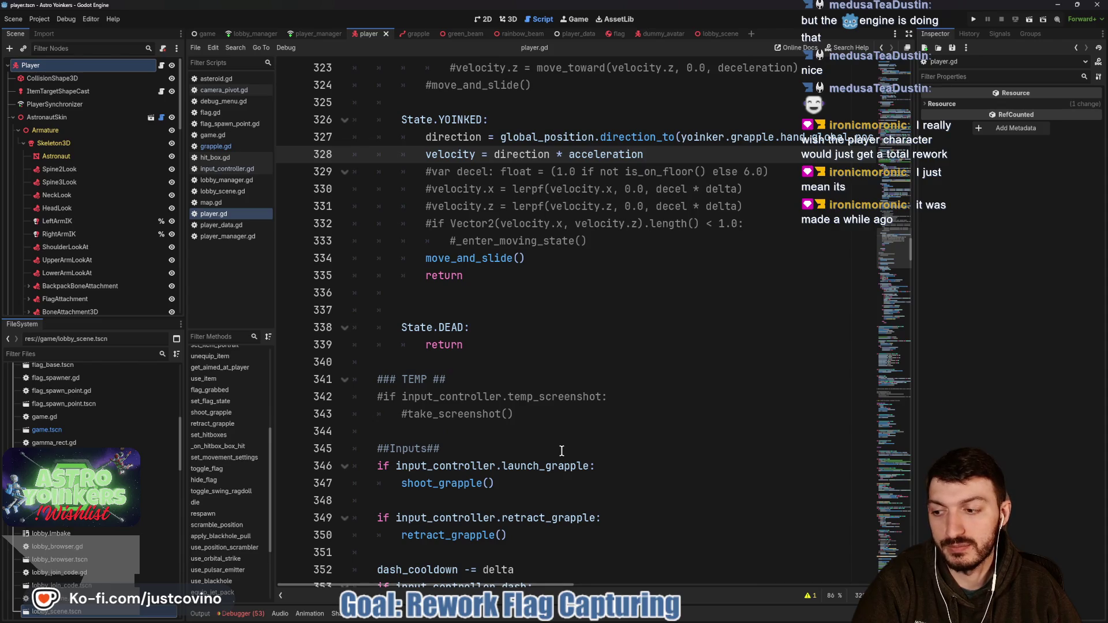
scroll(561, 451, down, 3)
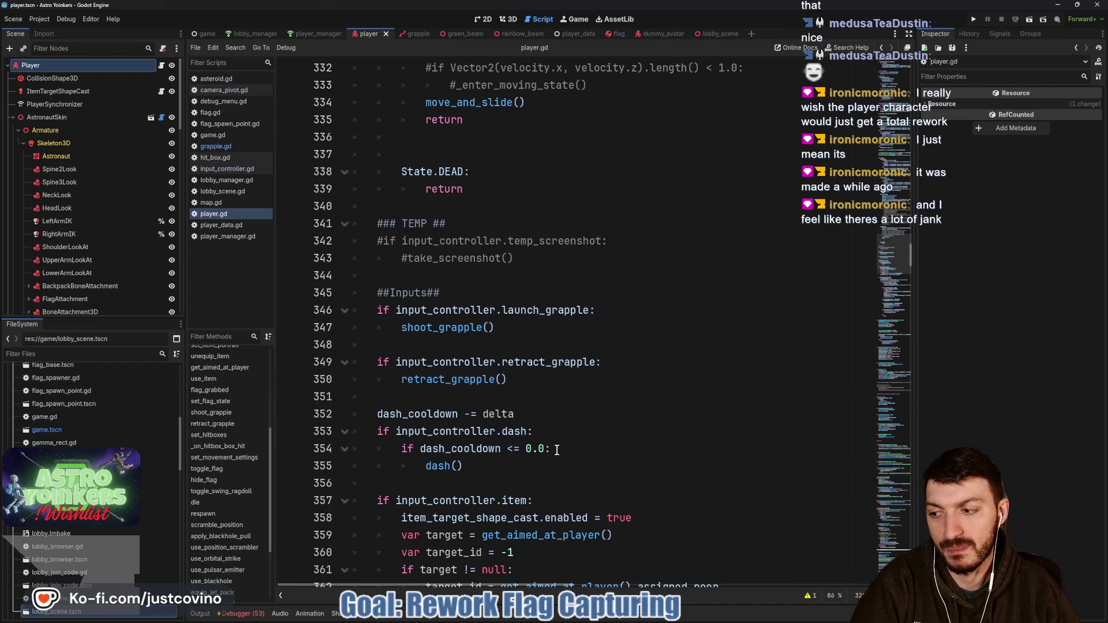
scroll(557, 450, down, 3)
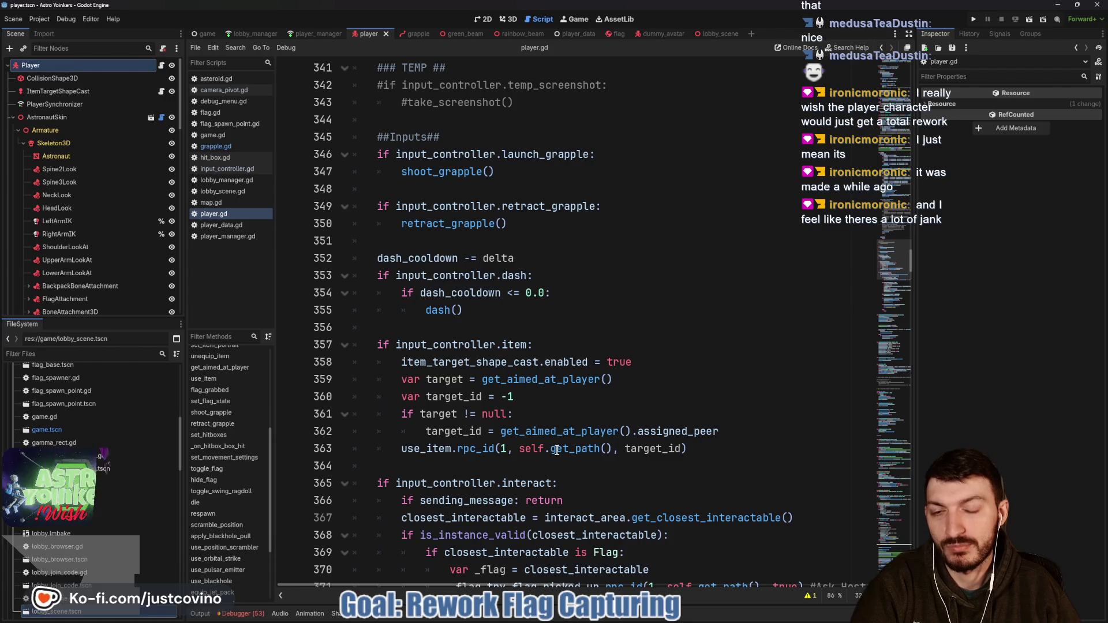
scroll(557, 450, down, 5)
scroll(557, 450, down, 9)
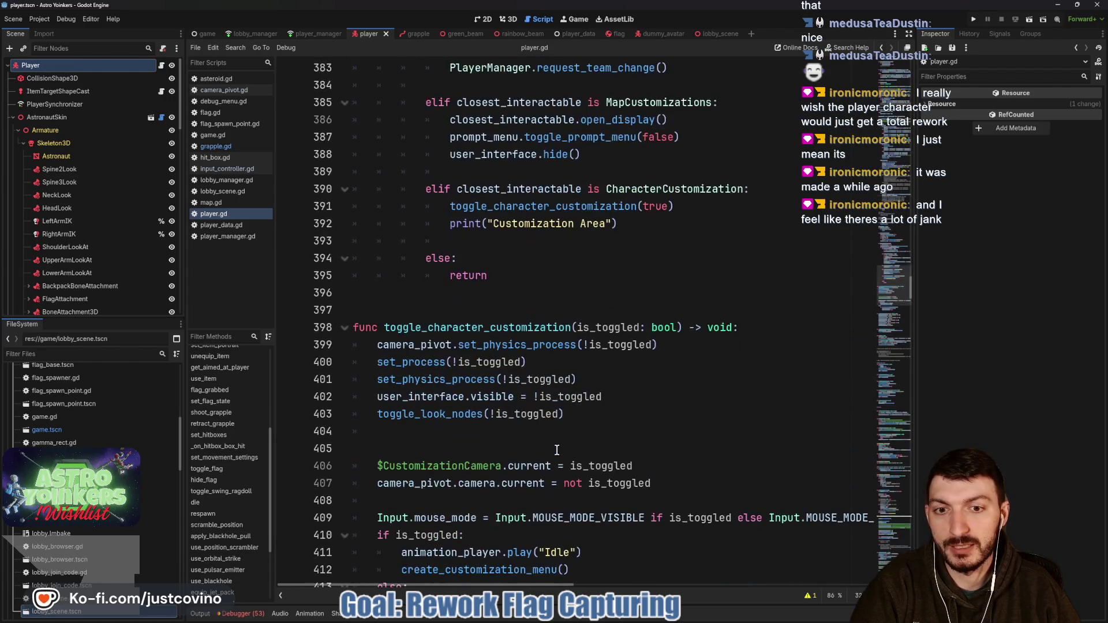
scroll(557, 449, down, 4)
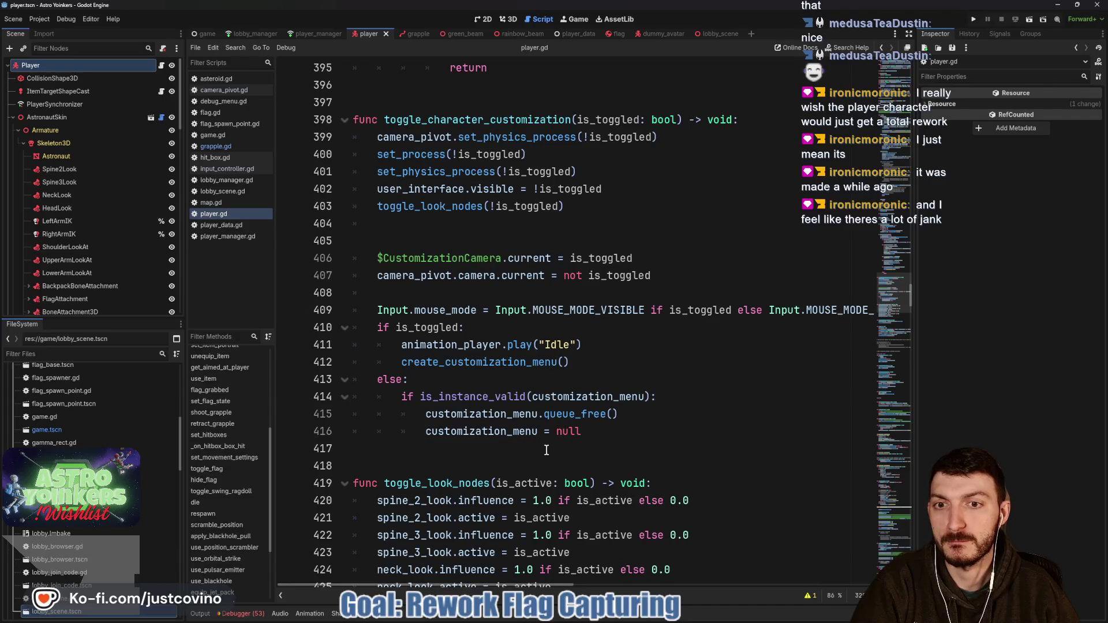
scroll(547, 450, down, 4)
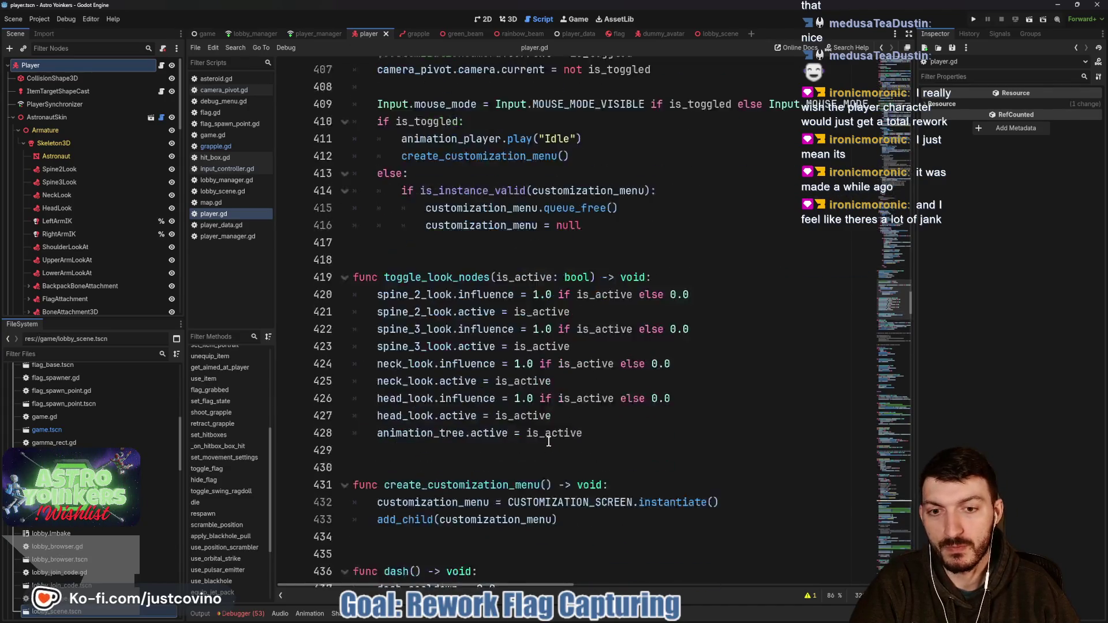
scroll(548, 442, down, 8)
scroll(540, 430, down, 5)
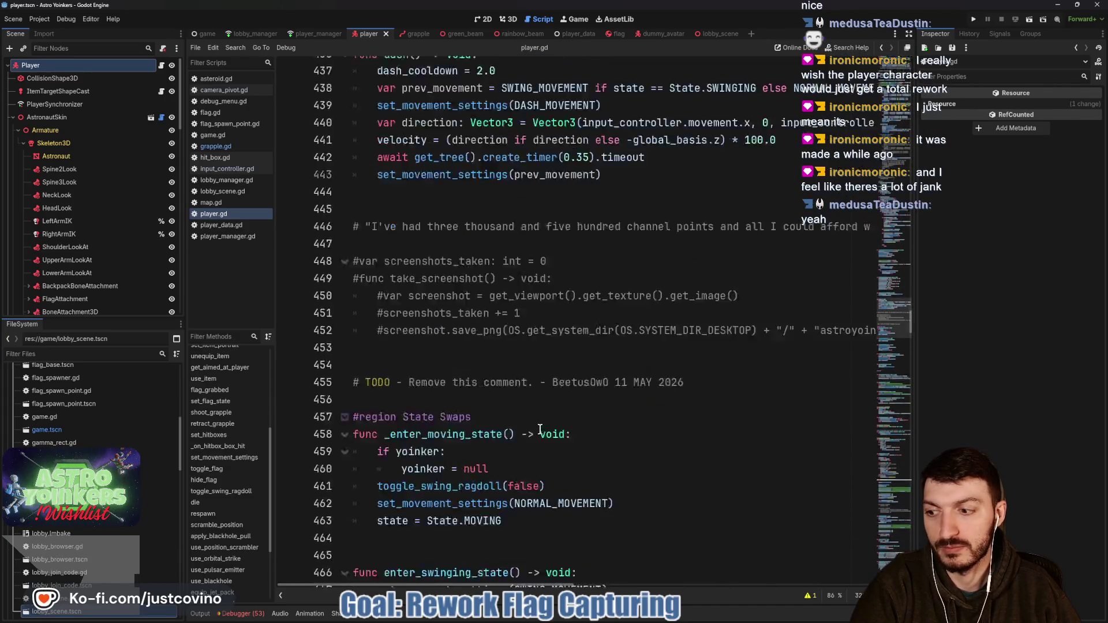
scroll(540, 430, down, 5)
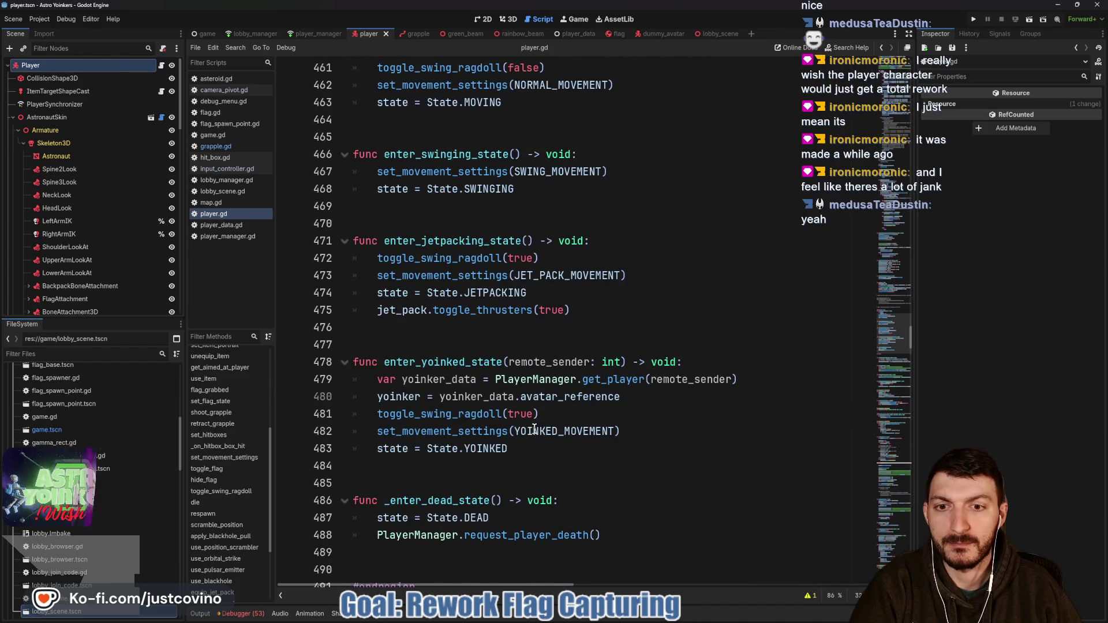
scroll(534, 432, up, 16)
scroll(532, 430, up, 16)
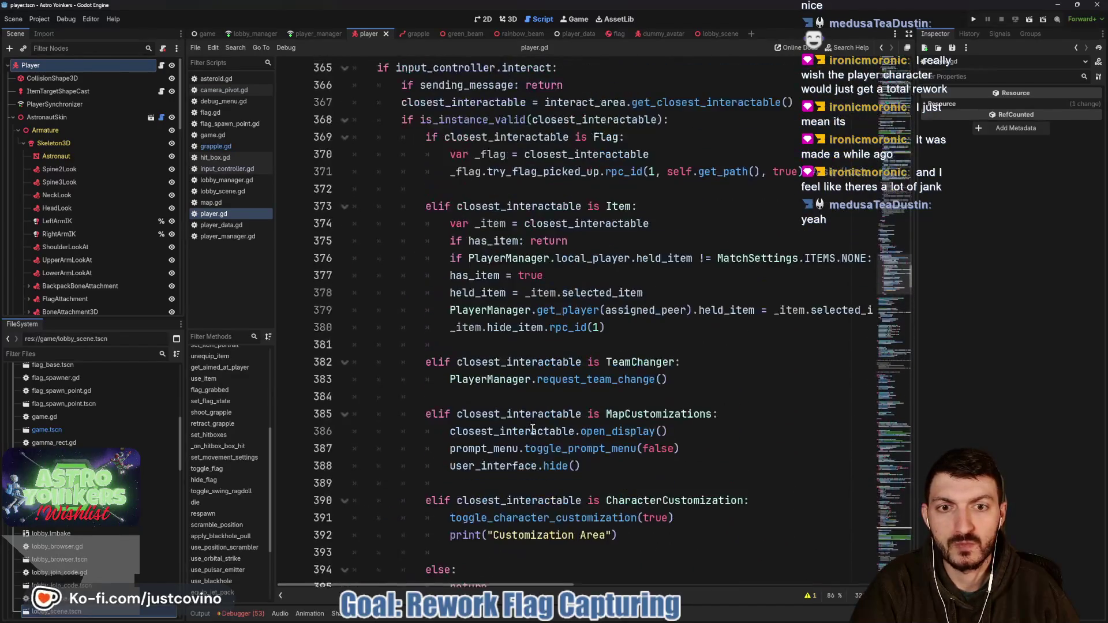
scroll(532, 430, up, 19)
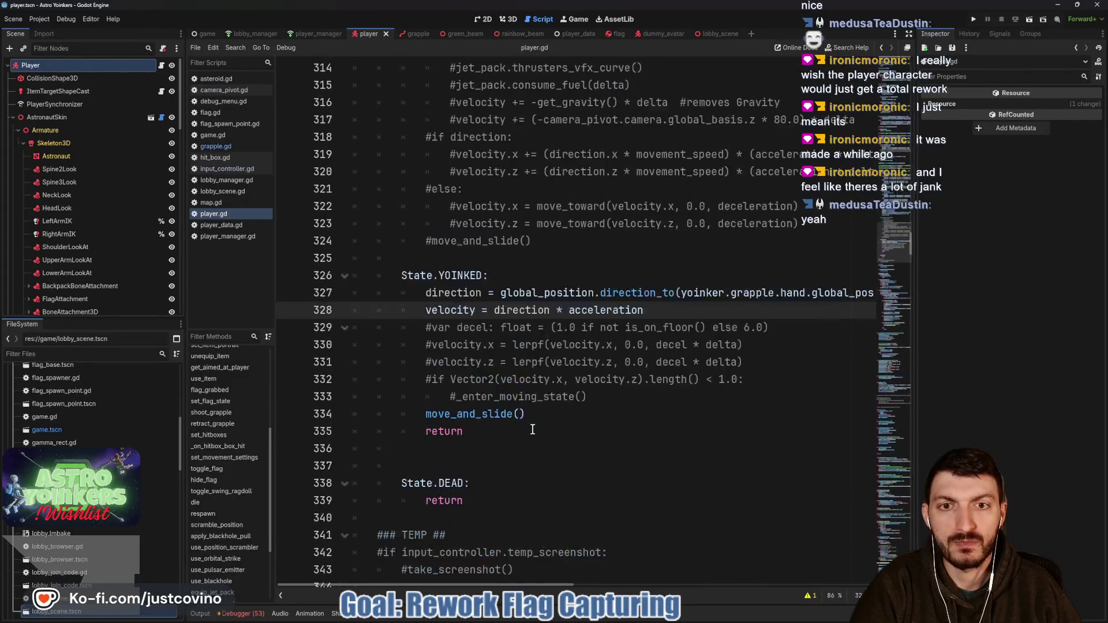
scroll(532, 444, down, 2)
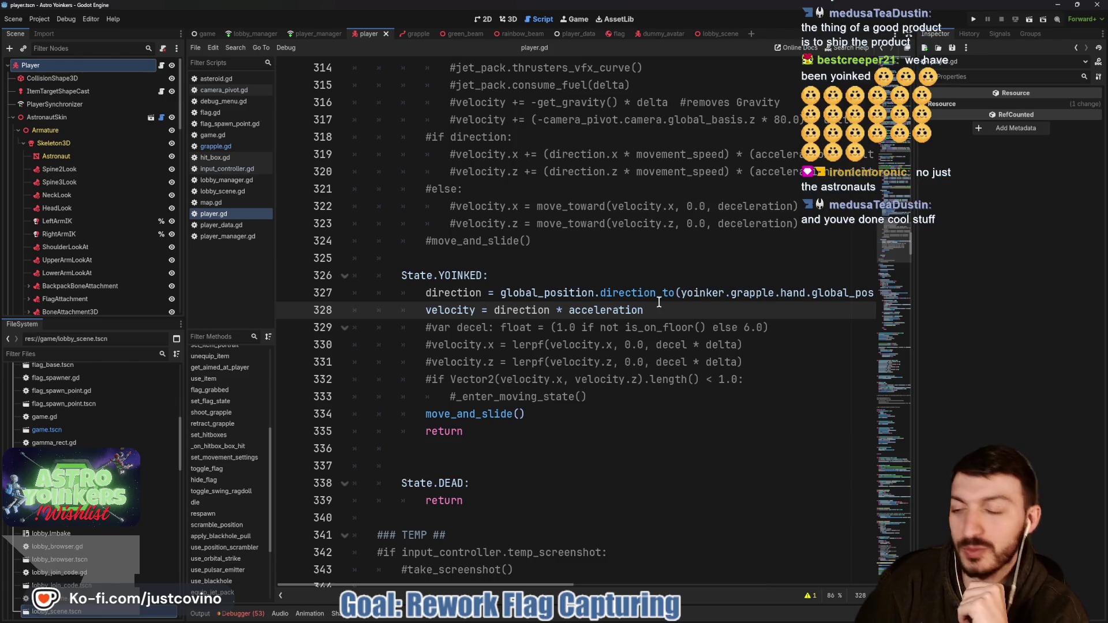
key(ctrl+s)
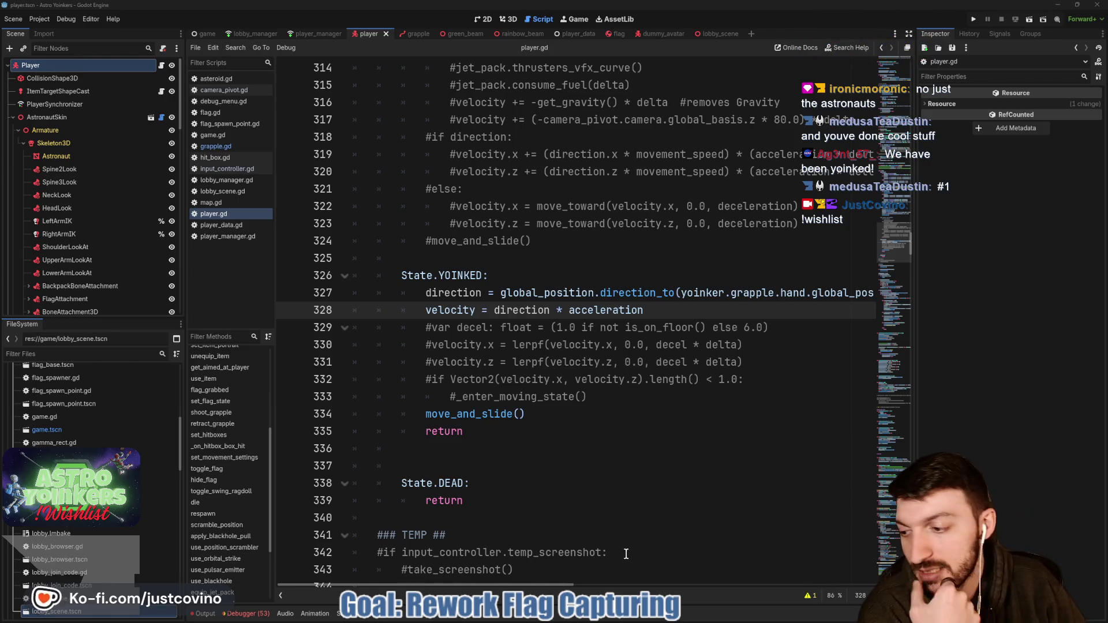
click(654, 619)
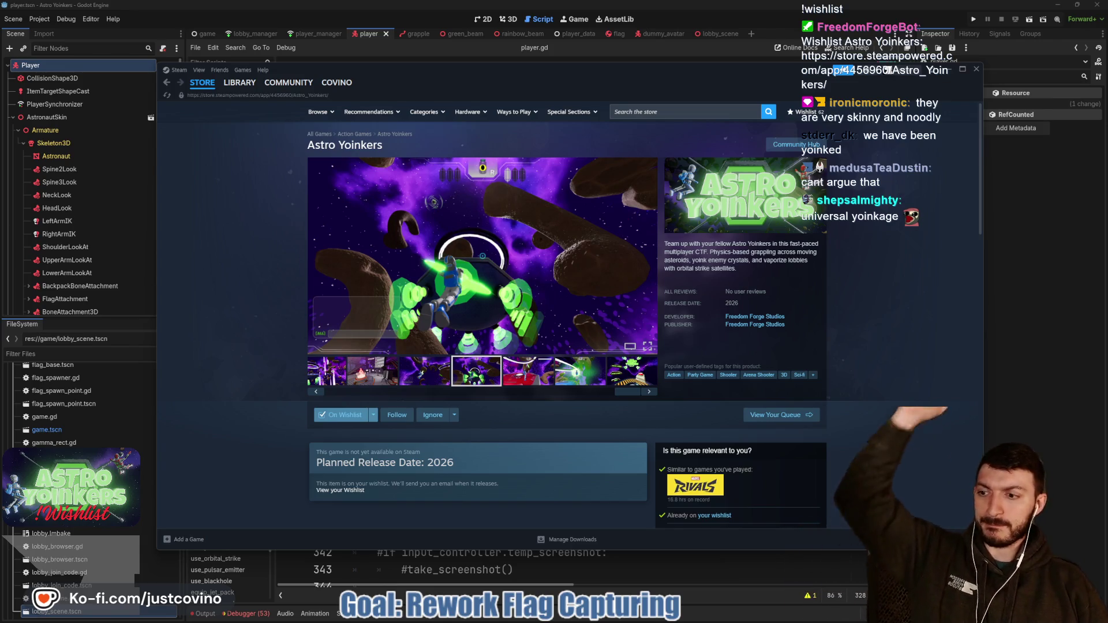
key(alt+Tab)
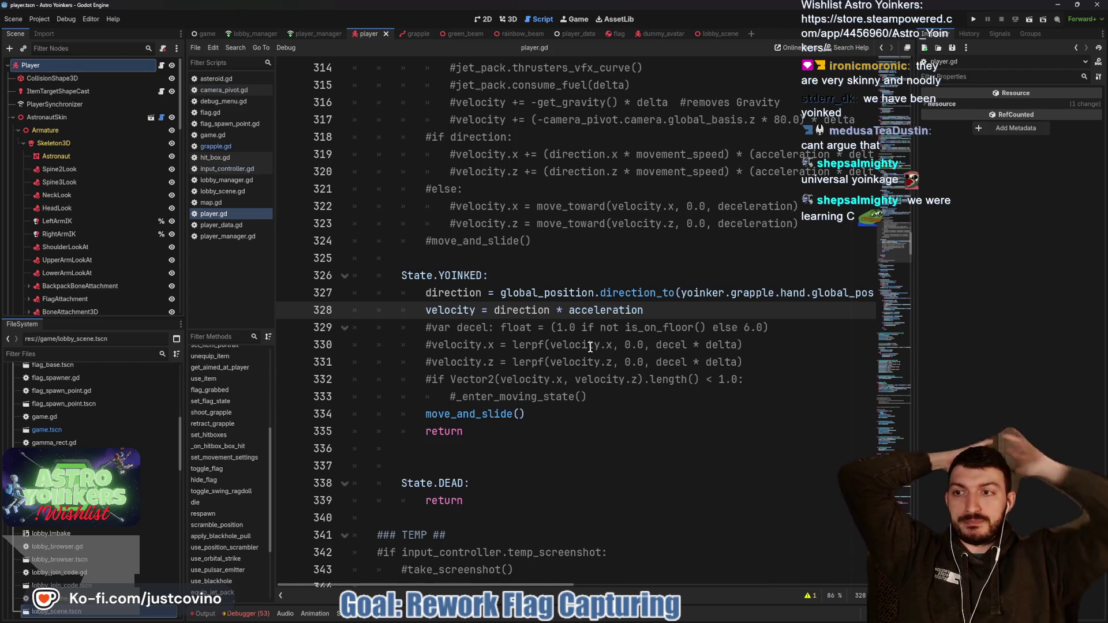
- Select the player's AnimationTree node to show its state machine with the grapple_launch, grapple_mid and grapple_fast states
scroll(120, 206, down, 5)
scroll(107, 217, down, 5)
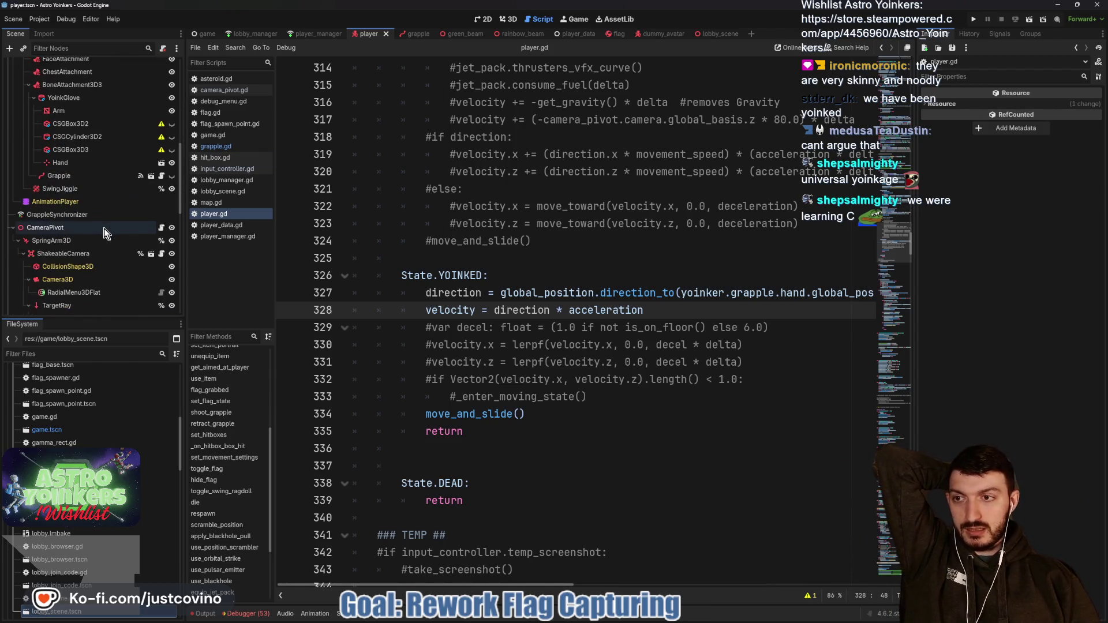
scroll(95, 265, down, 4)
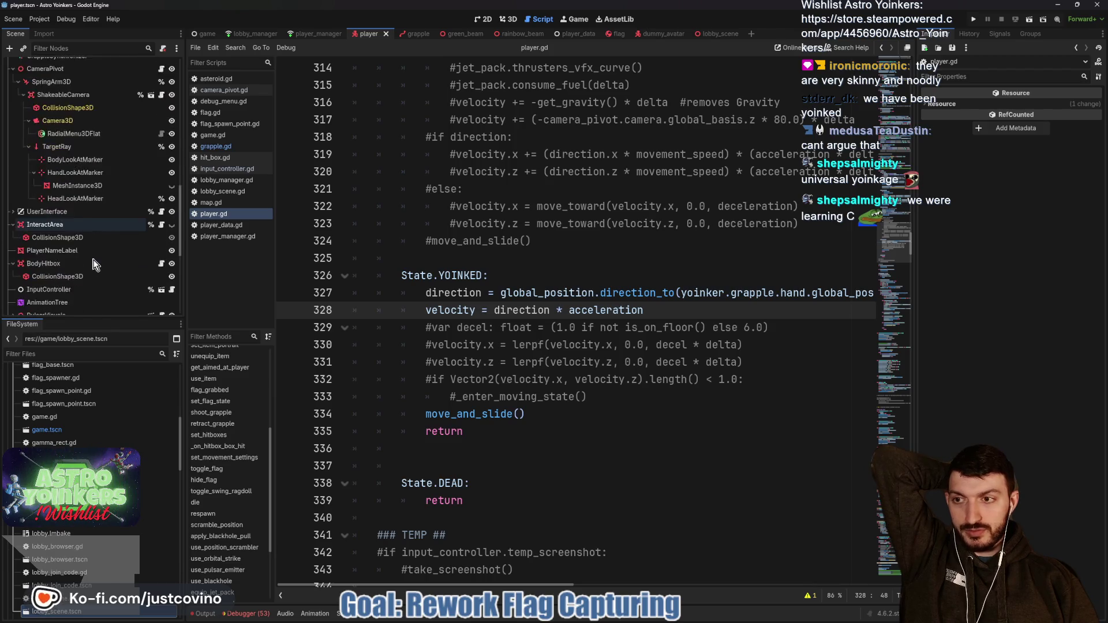
click(58, 239)
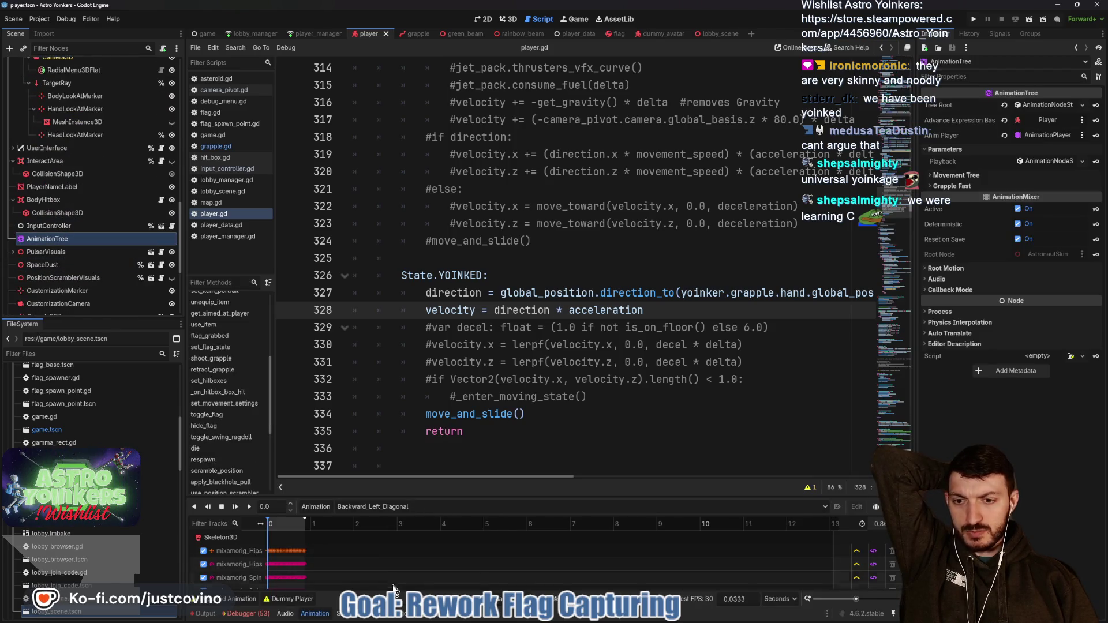
click(401, 613)
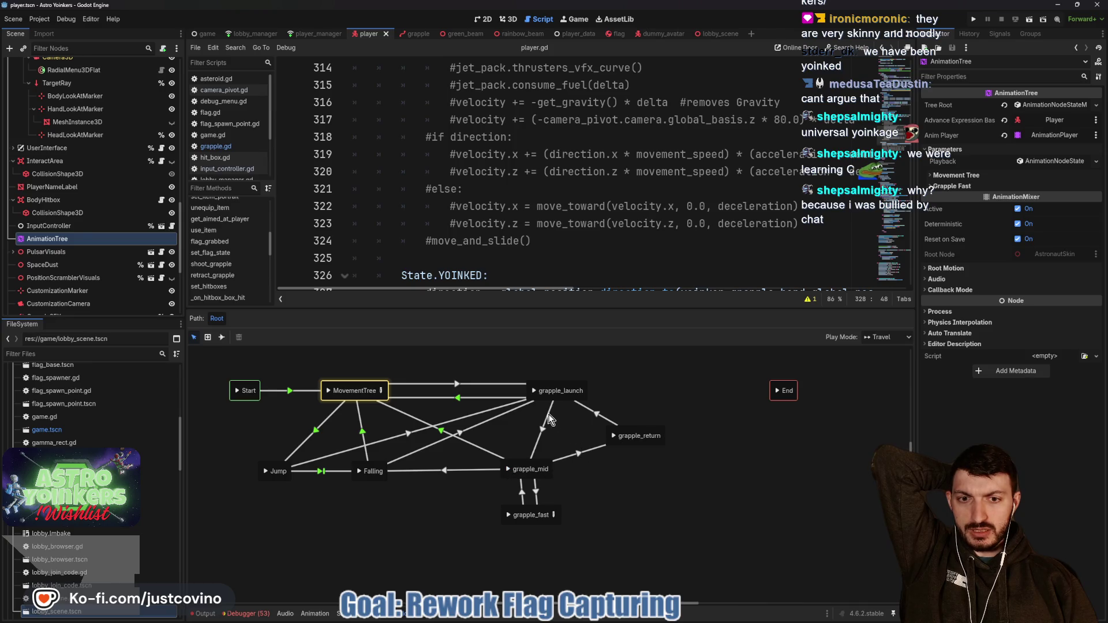
- Show the MovementTree-to-grapple_launch transition's advance expression and pick out is_launched
click(479, 398)
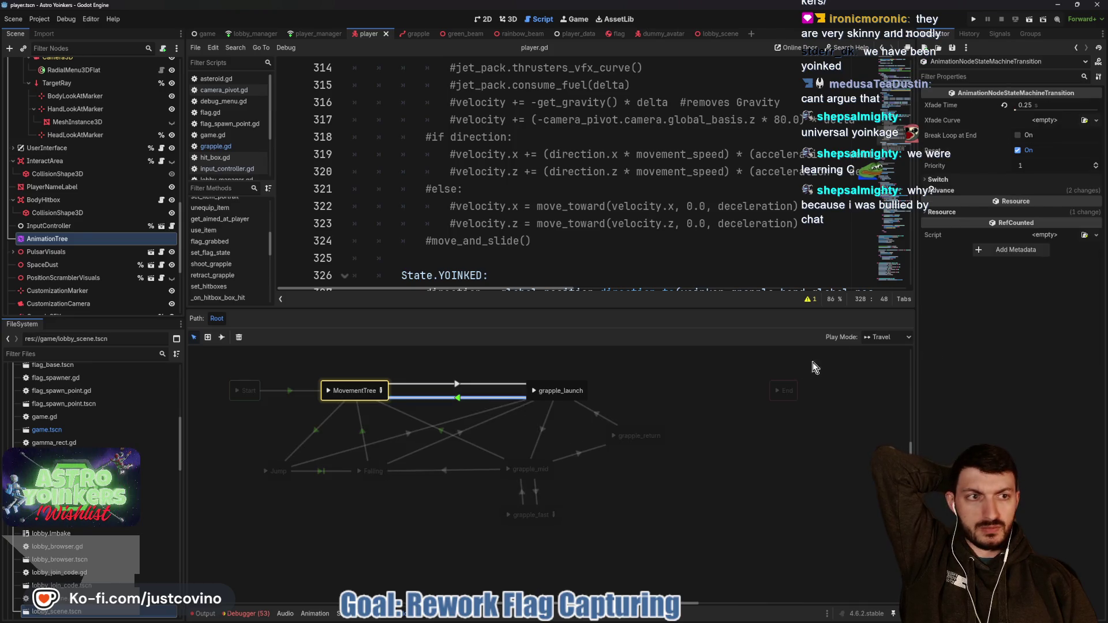
click(950, 189)
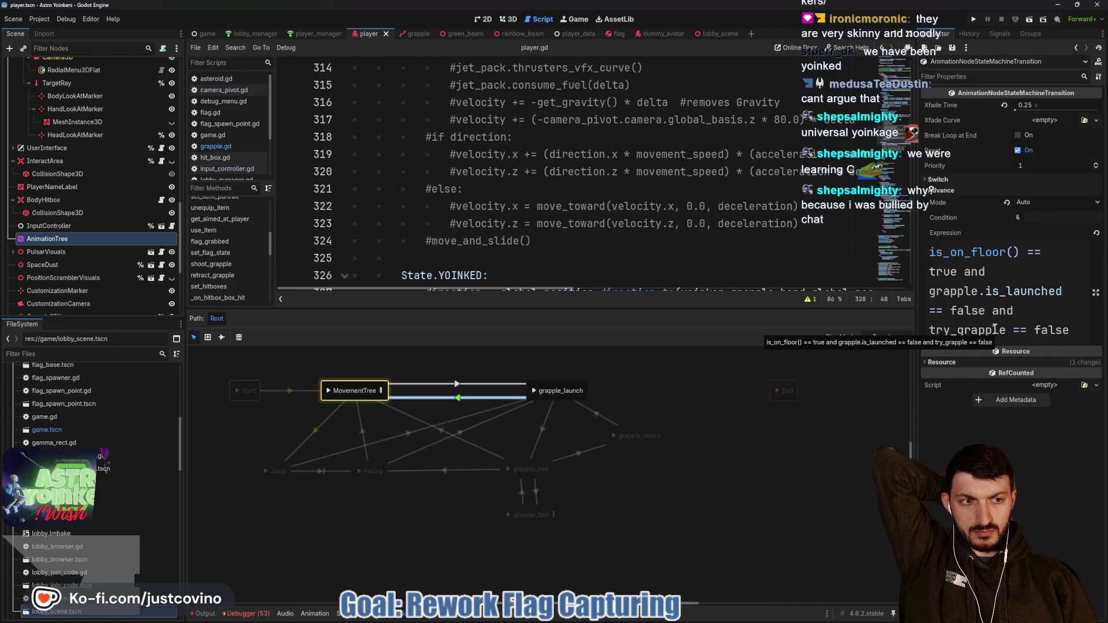
double_click(1002, 291)
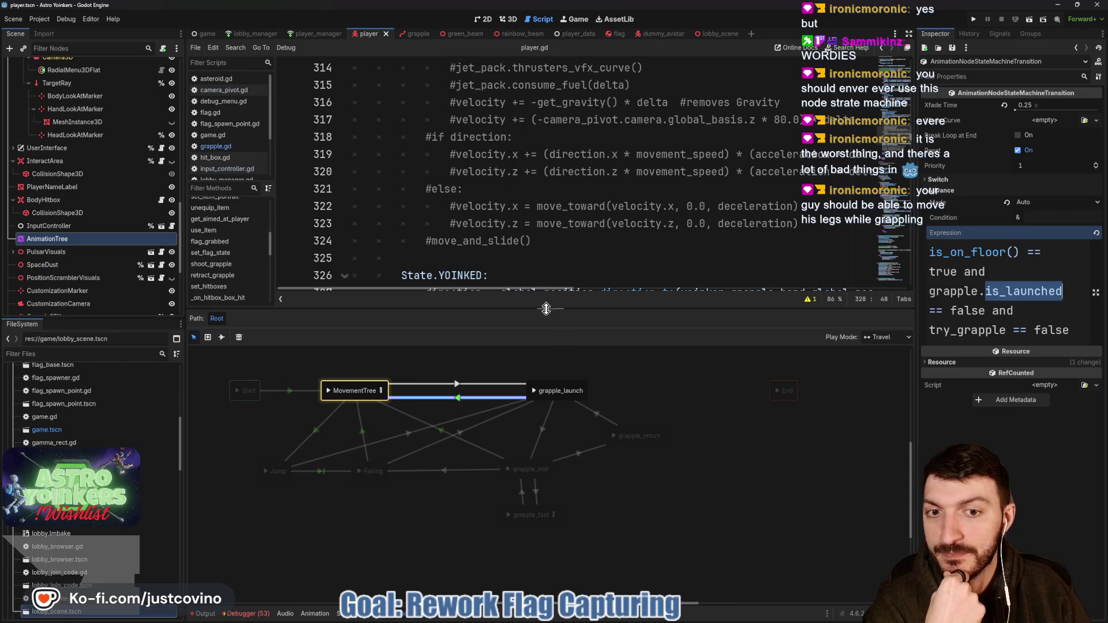
- Resize the bottom panel to balance the state-machine graph against player.gd lines 326–334
drag(546, 308, 545, 395)
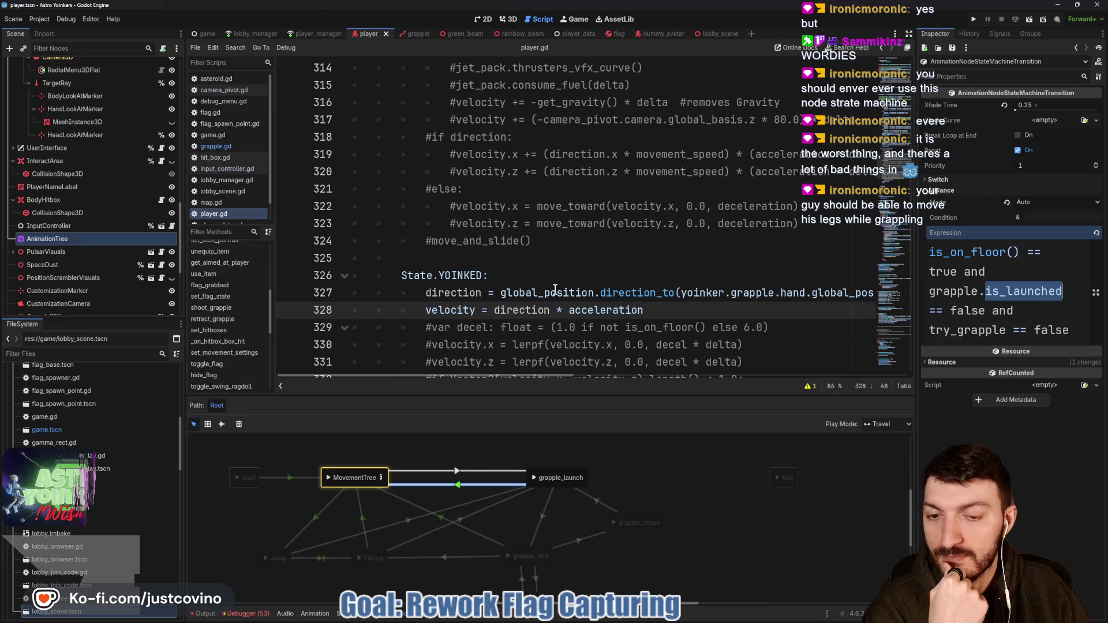
mouse_move(555, 288)
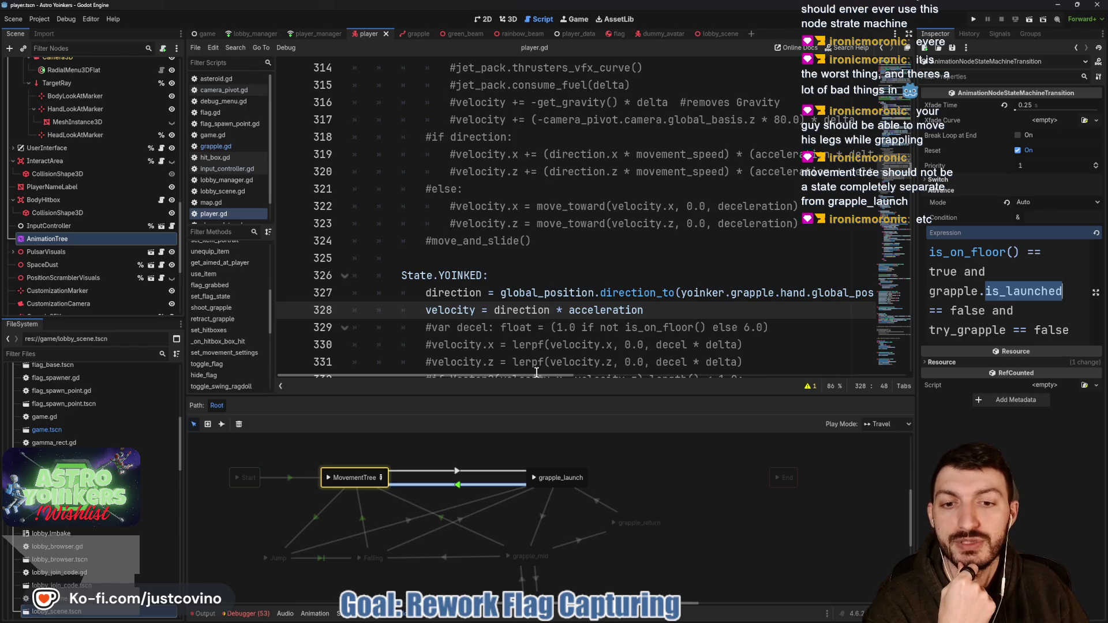
drag(530, 395, 521, 290)
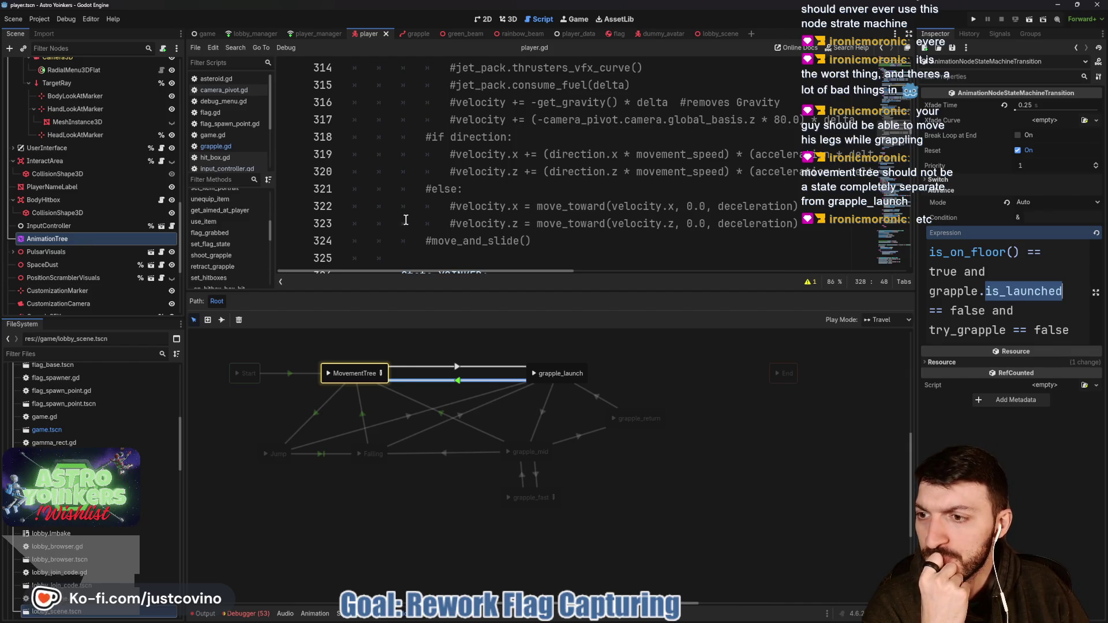
drag(521, 291, 521, 443)
- Switch to grapple.gd and highlight is_launched inside the reset_rope function
click(698, 293)
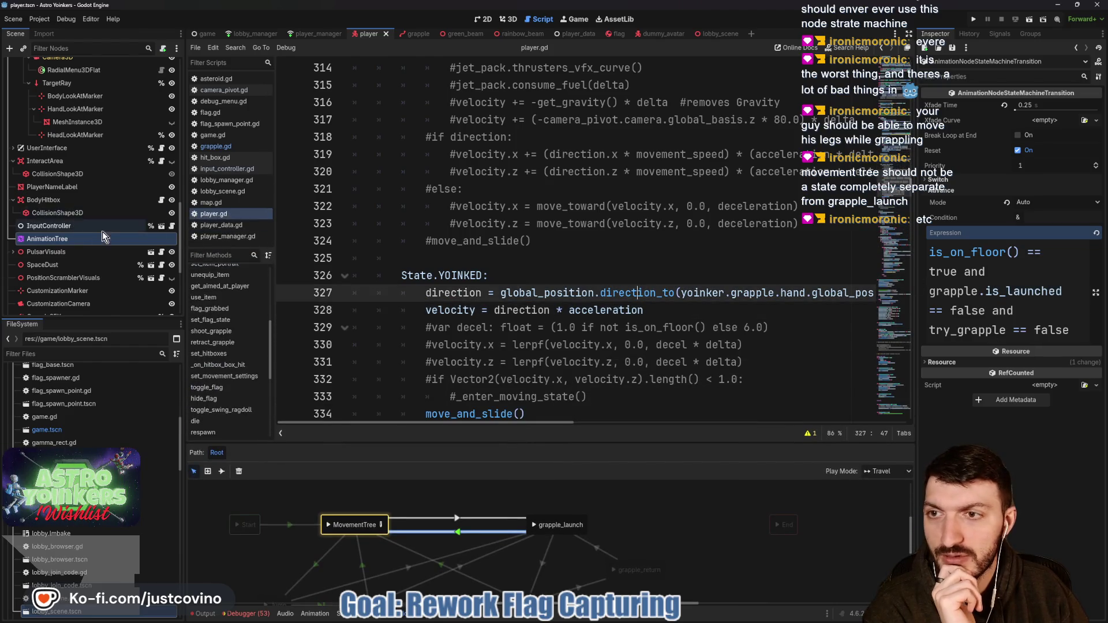
click(215, 146)
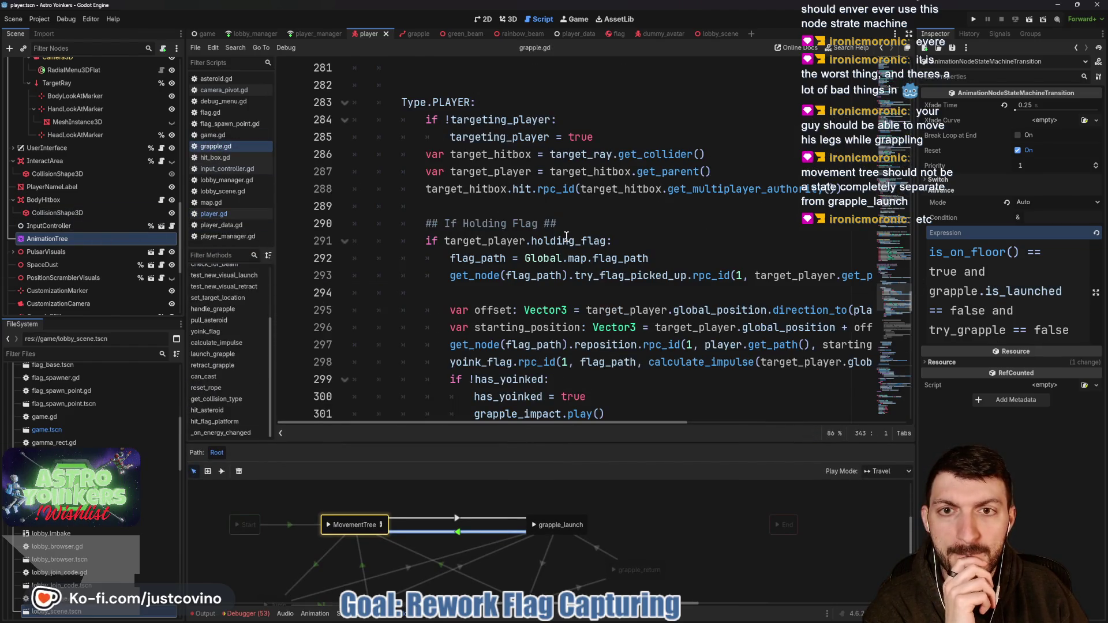
scroll(564, 236, down, 3)
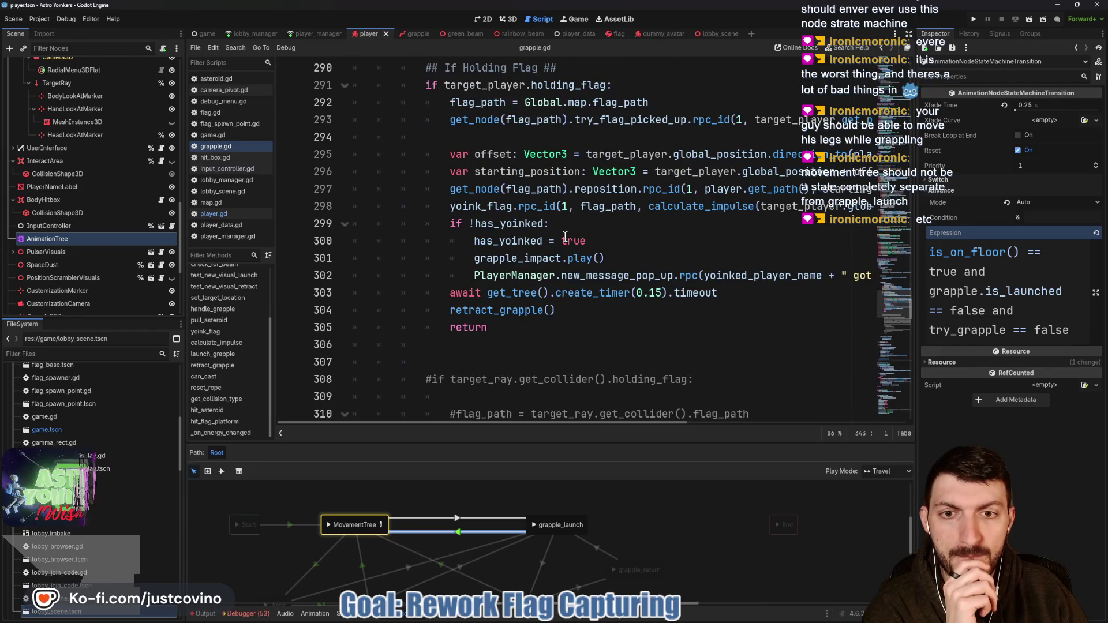
scroll(563, 236, down, 15)
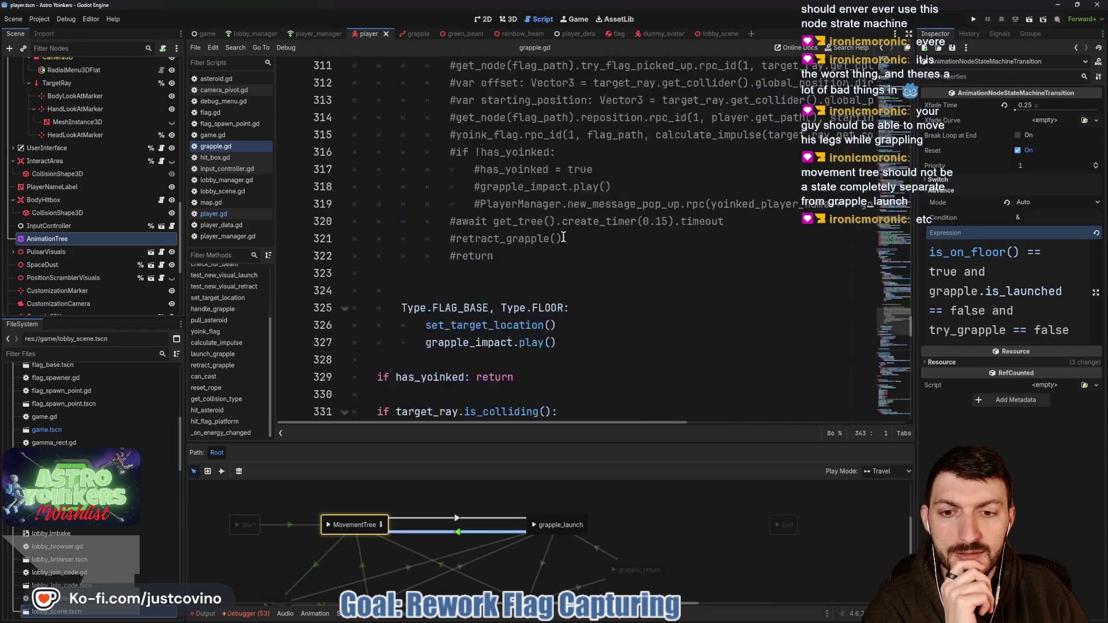
scroll(563, 236, down, 10)
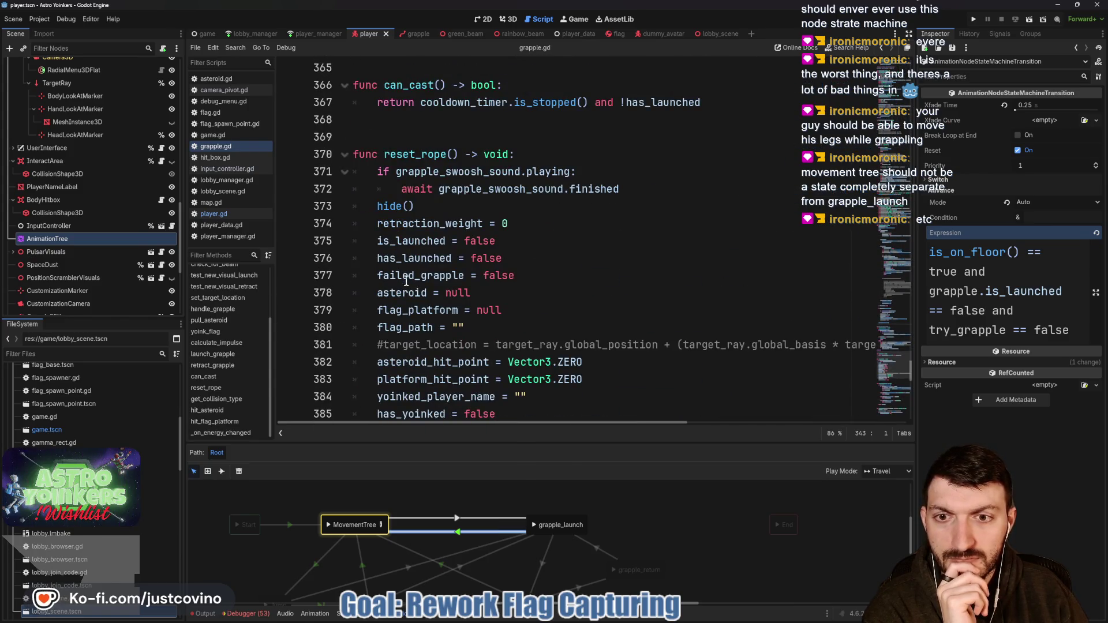
double_click(421, 241)
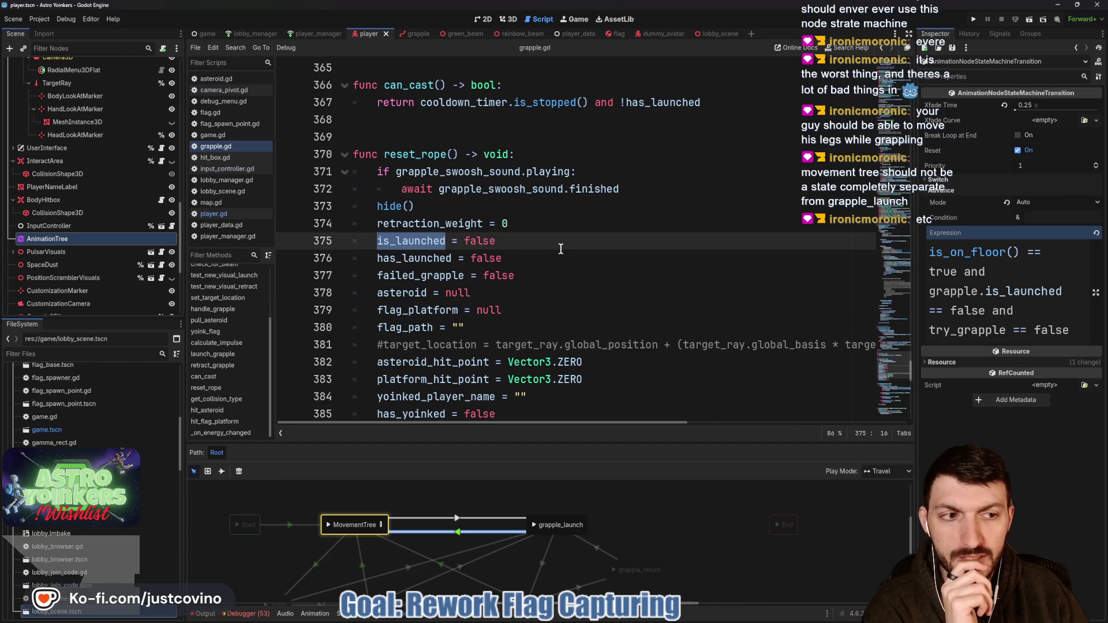
- Look over the rest of reset_rope and enlarge the AnimationTree graph below the code
scroll(556, 245, up, 13)
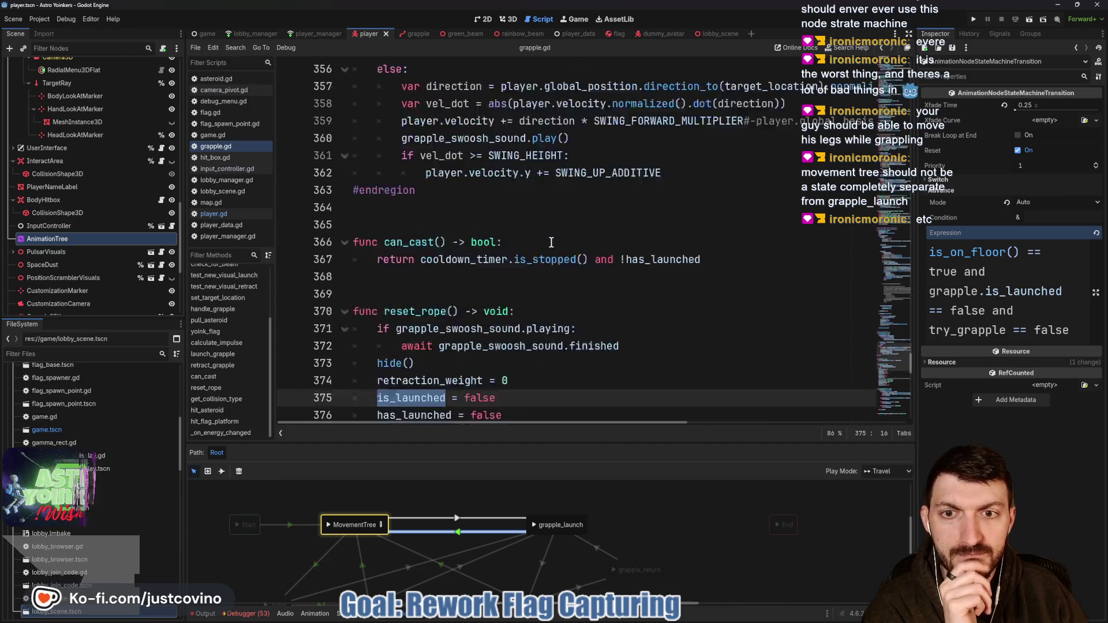
scroll(551, 243, down, 10)
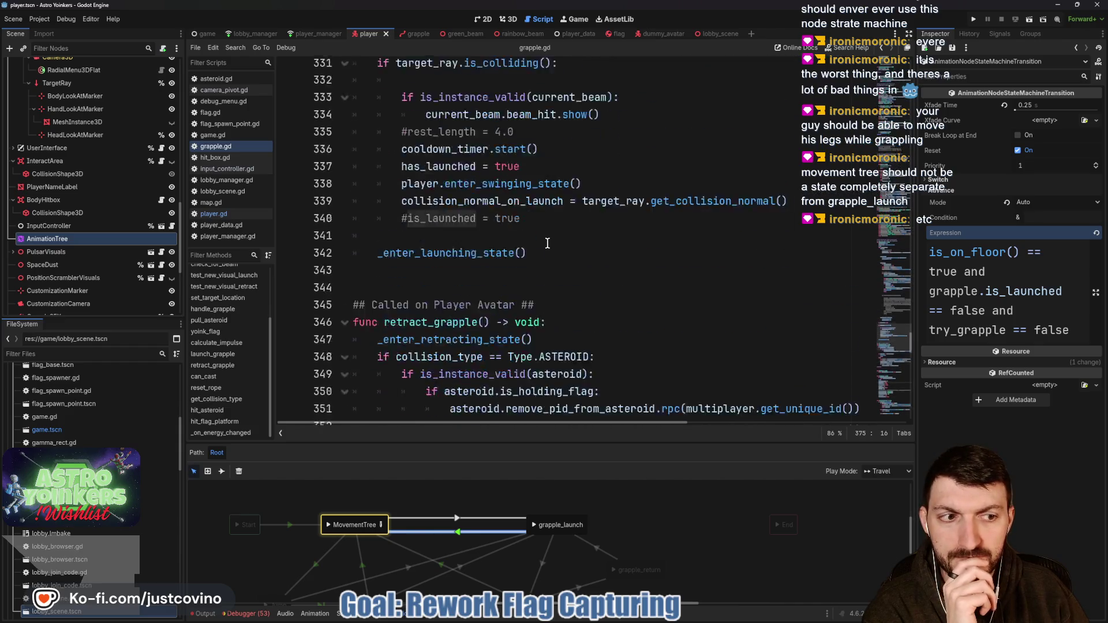
scroll(547, 243, down, 4)
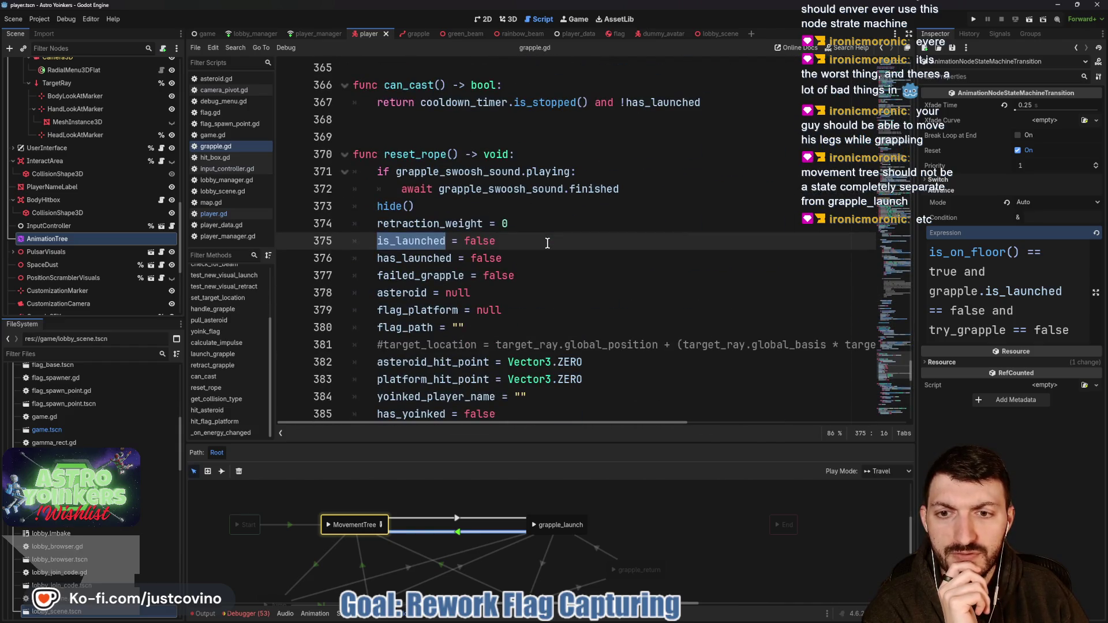
scroll(548, 243, down, 2)
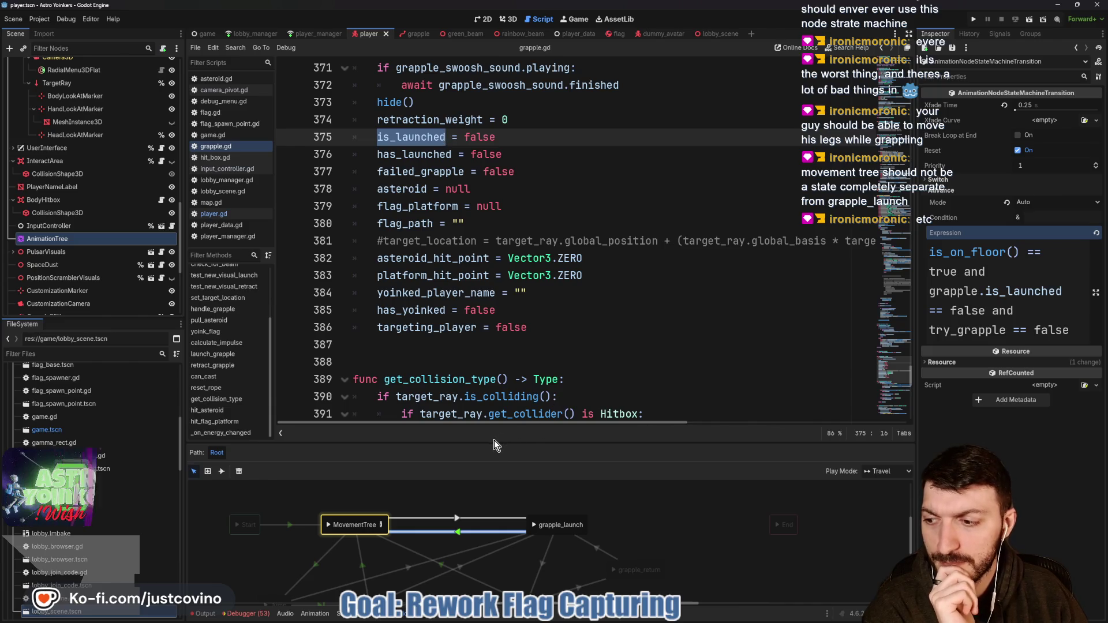
drag(496, 442, 504, 350)
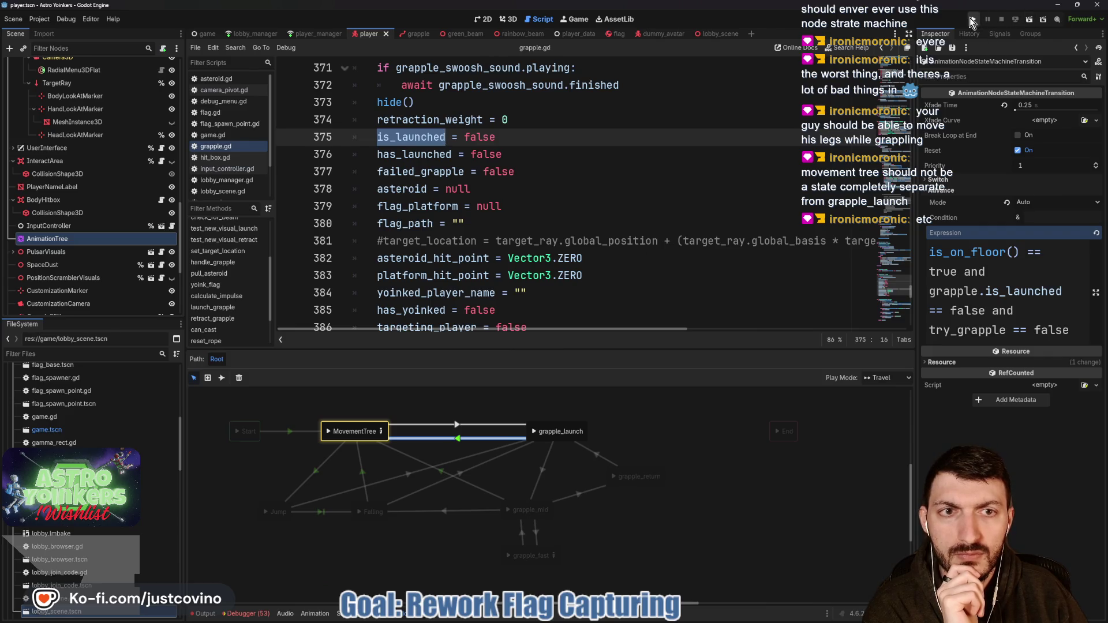
- Launch a debug run, close the extra instance, host a lobby and fire the grapple in-game
click(973, 21)
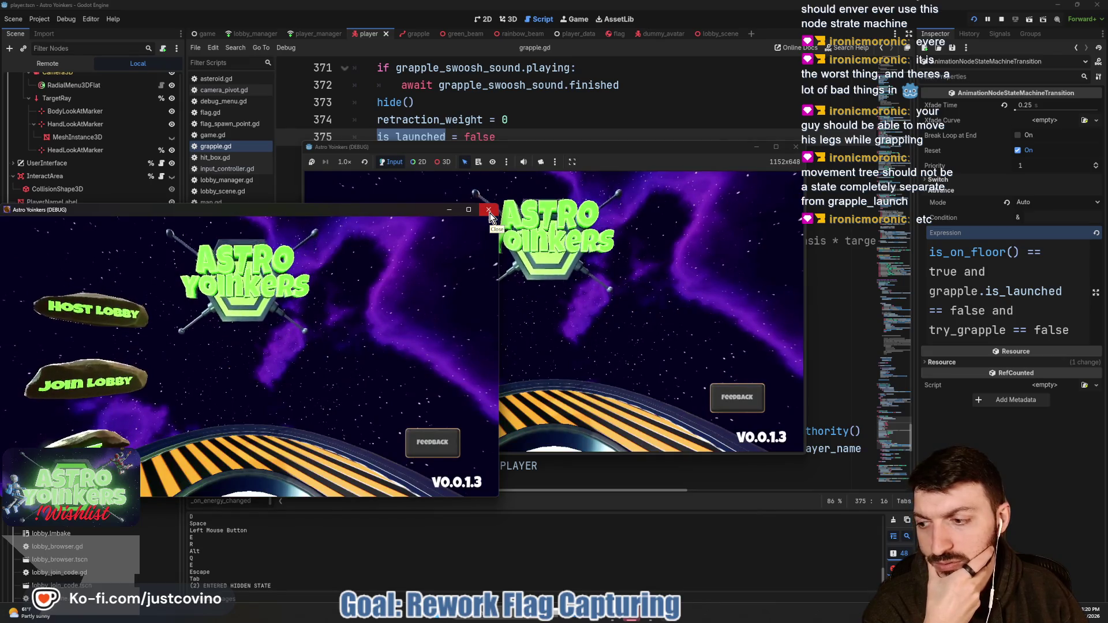
click(488, 215)
click(439, 253)
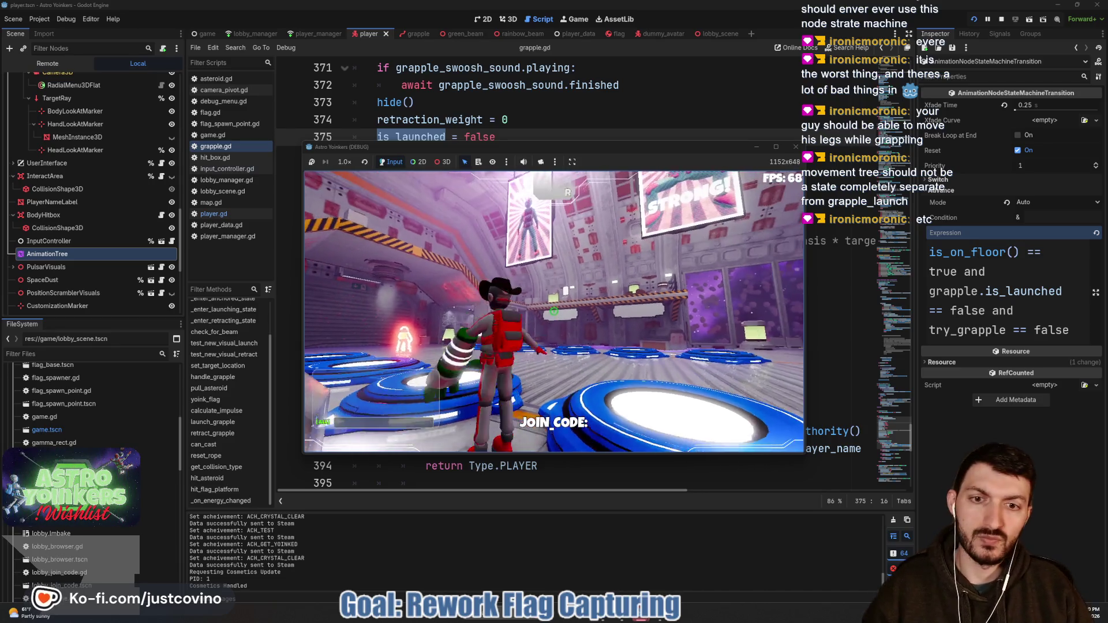
click(554, 312)
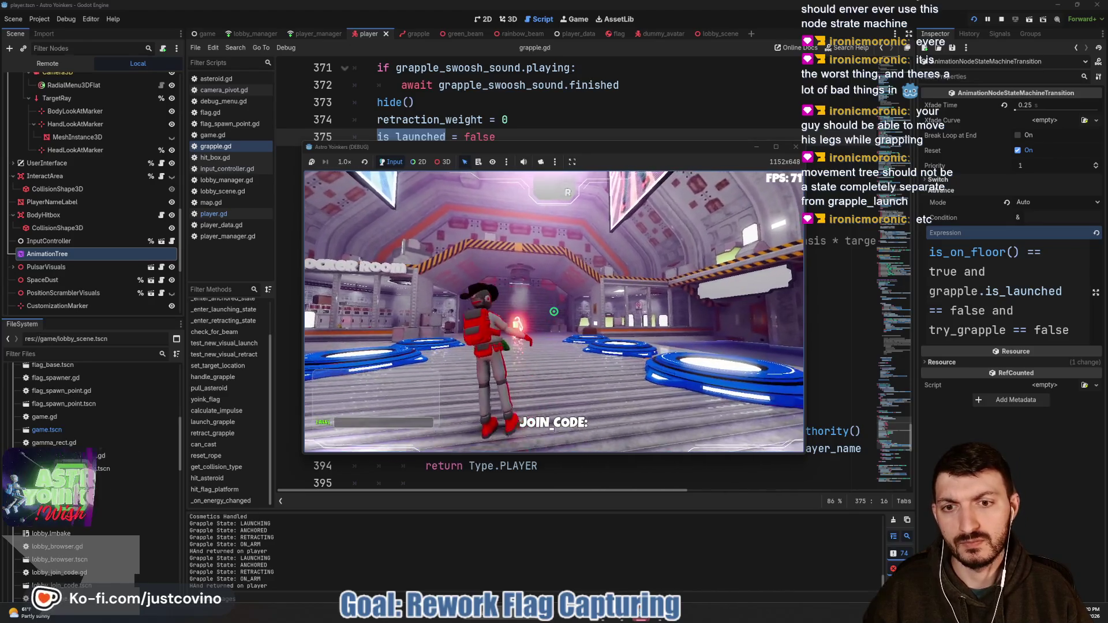
- Pause the game and return to a smaller editor window
key(Escape)
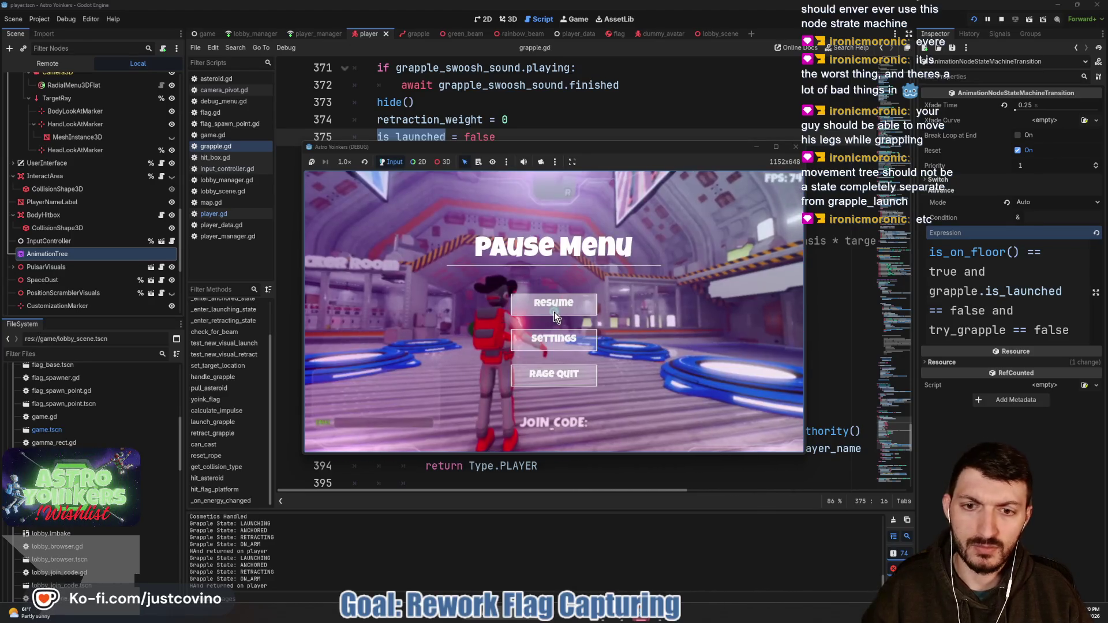
key(F8)
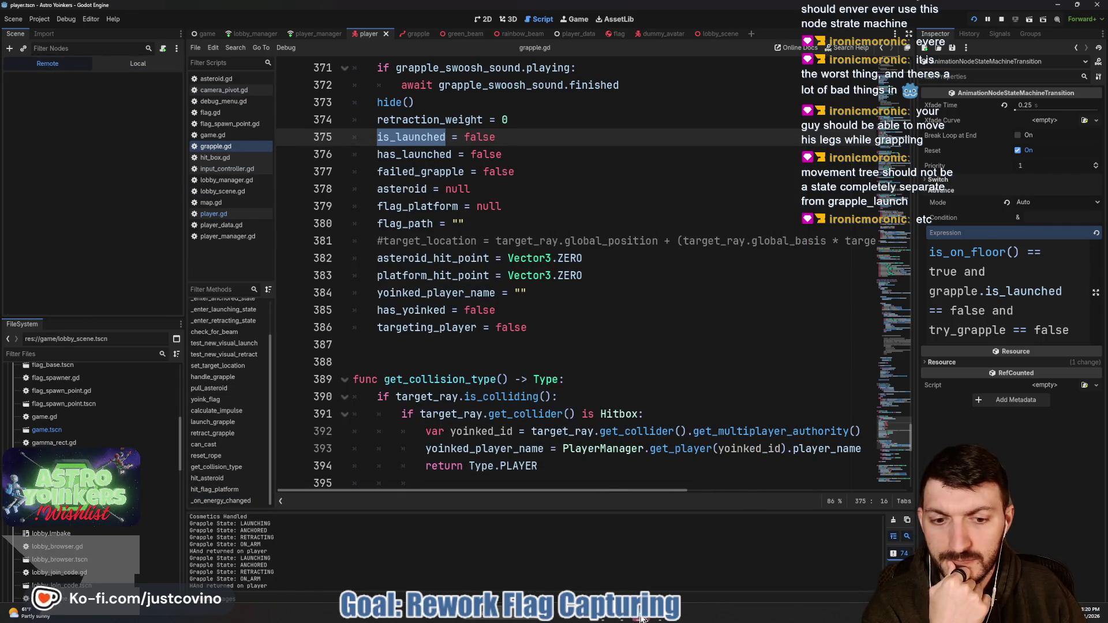
click(641, 566)
click(368, 579)
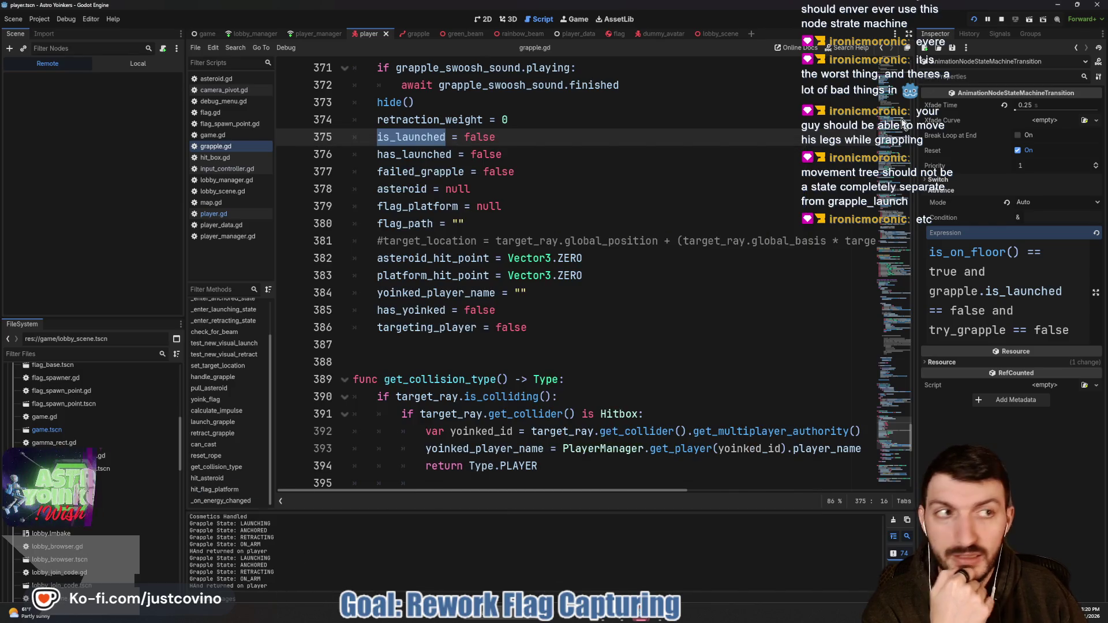
click(1075, 7)
- Show the debugger error list and shrink the paused game window to normal size
click(490, 442)
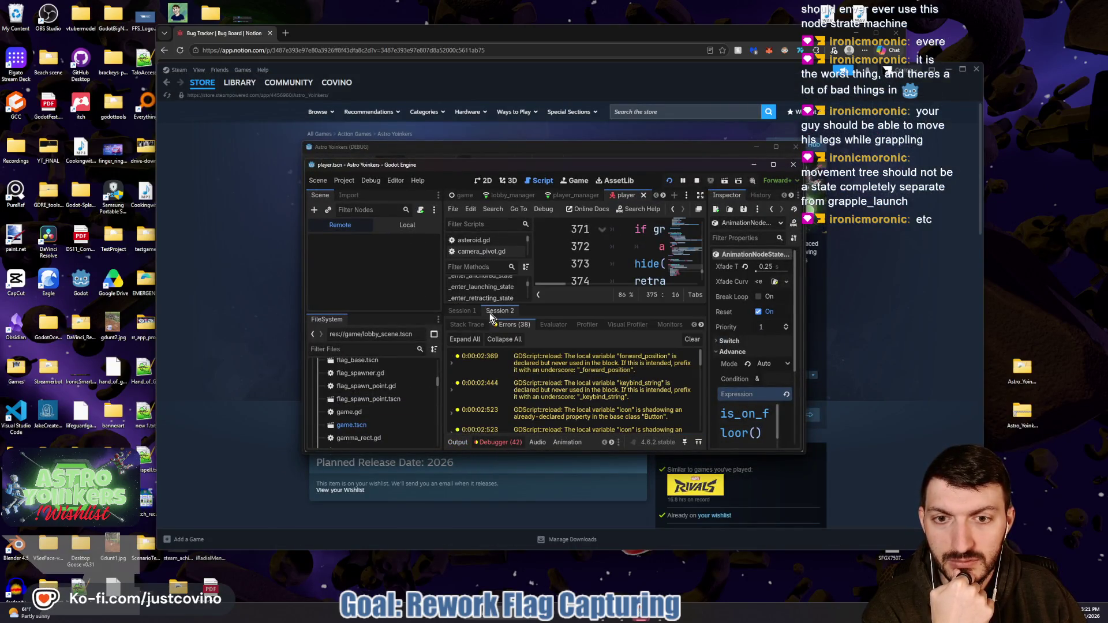
click(776, 147)
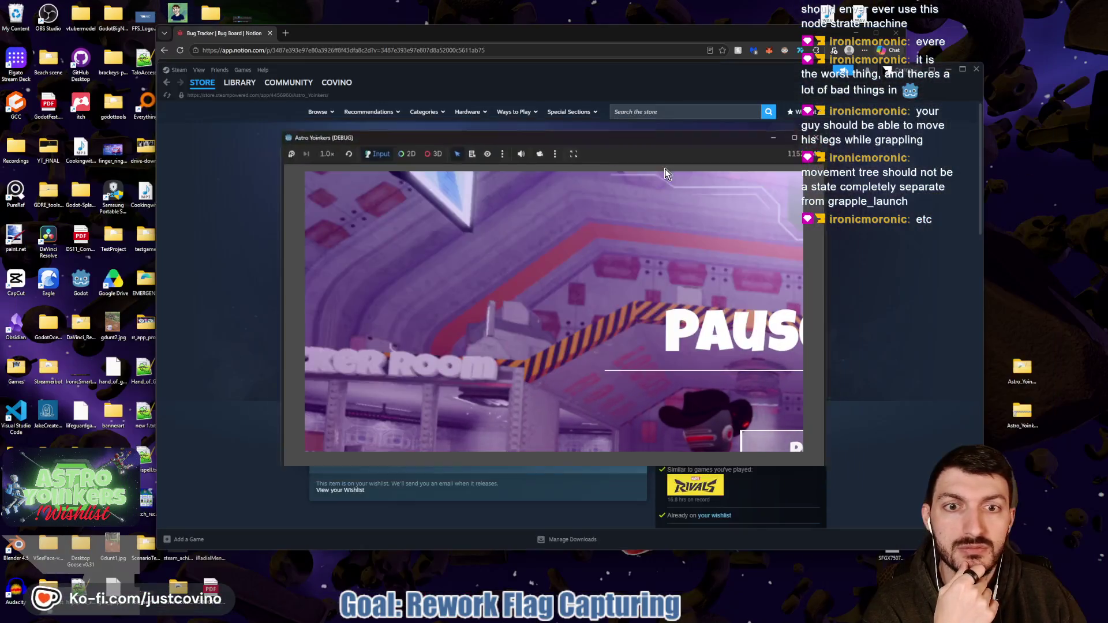
click(1077, 5)
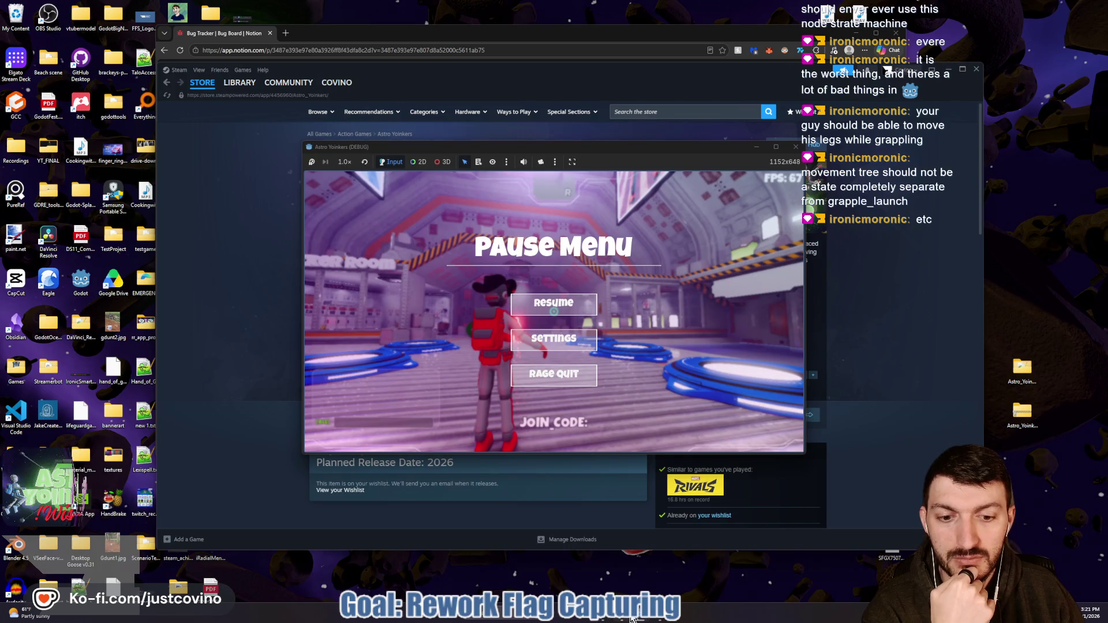
- Bring the editor to the front and expand the Game node in the remote scene tree
mouse_move(644, 619)
click(600, 572)
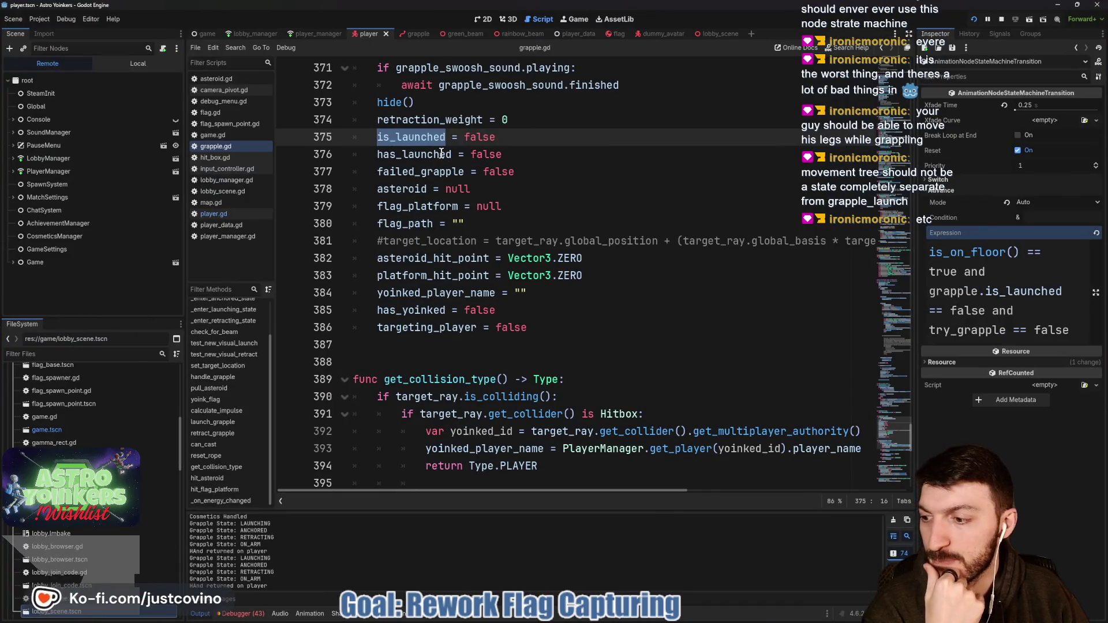
click(13, 262)
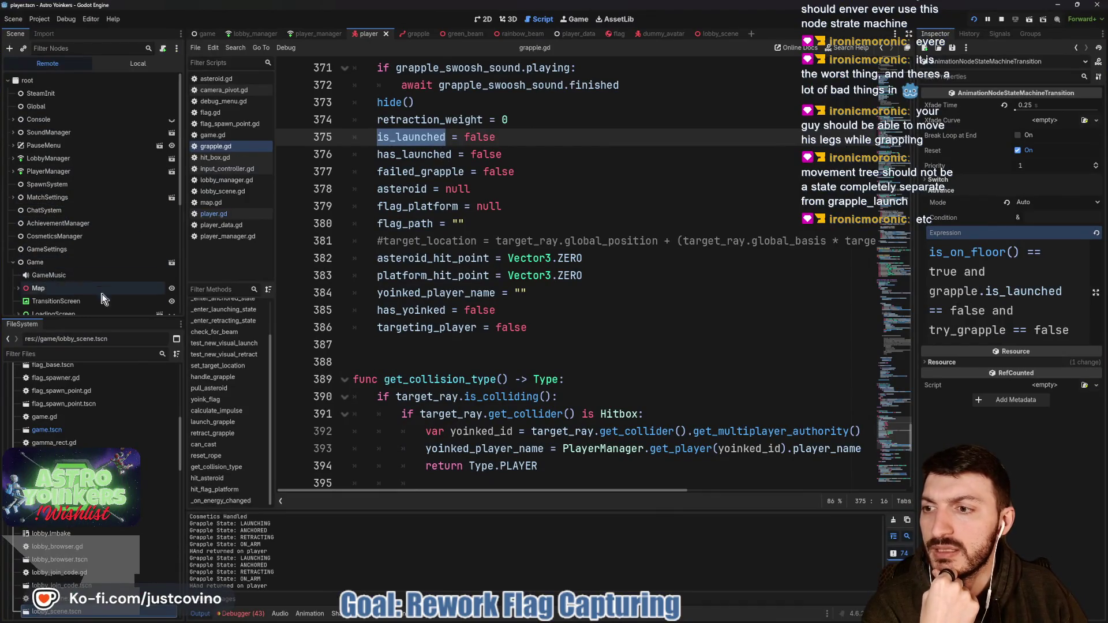
- In the Remote tree, expand PlayerAvatars > node 1 and inspect its live AnimationTree
scroll(47, 291, down, 5)
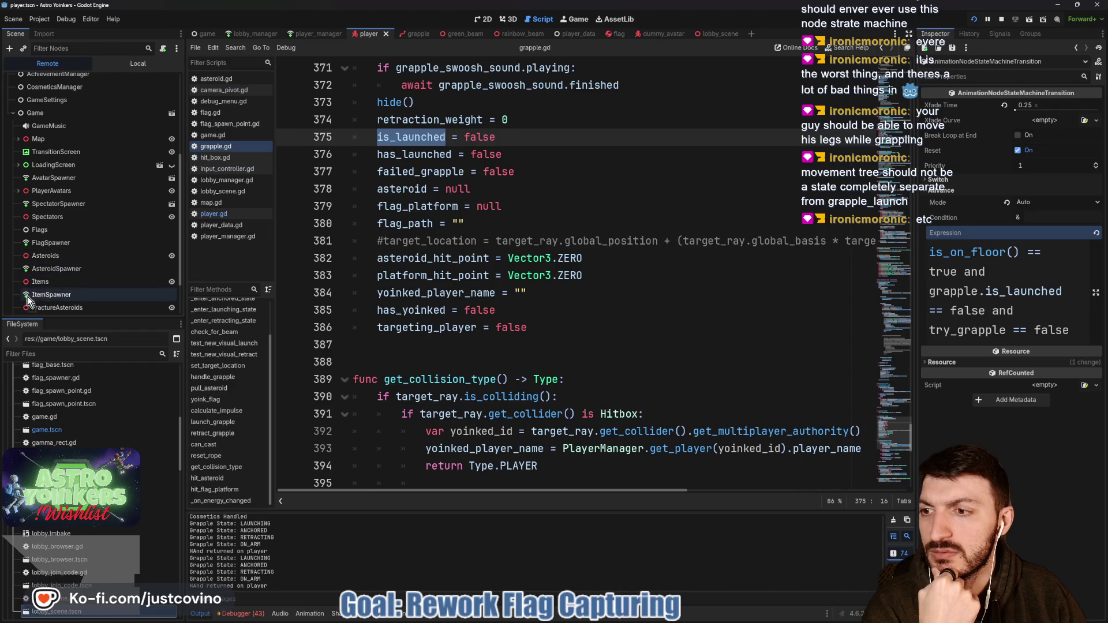
click(19, 191)
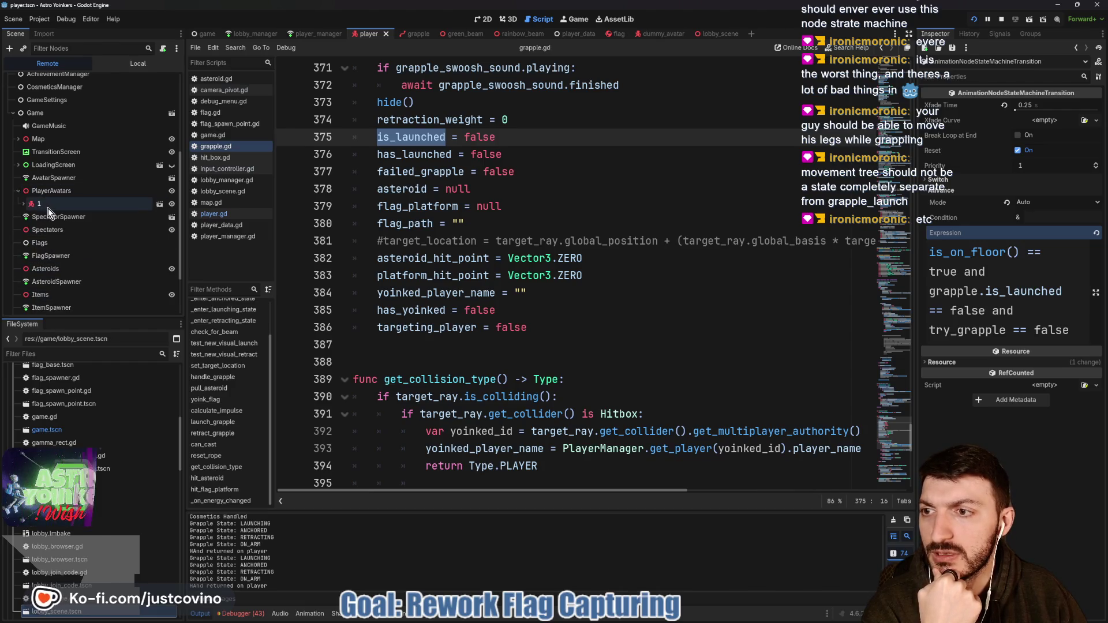
click(48, 208)
click(23, 204)
scroll(93, 243, down, 3)
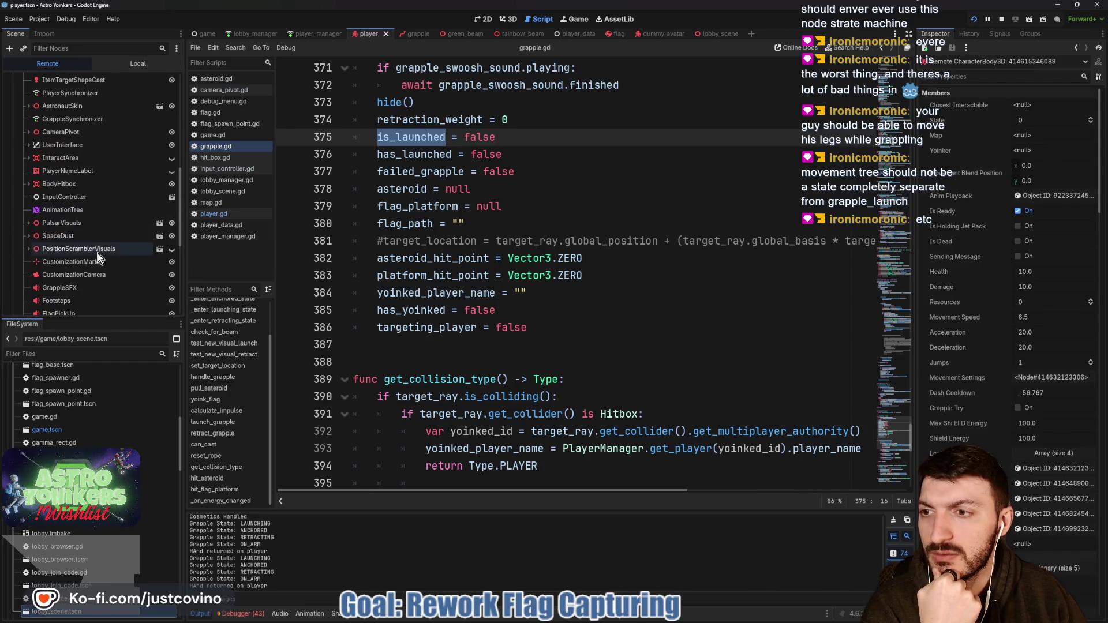
click(65, 212)
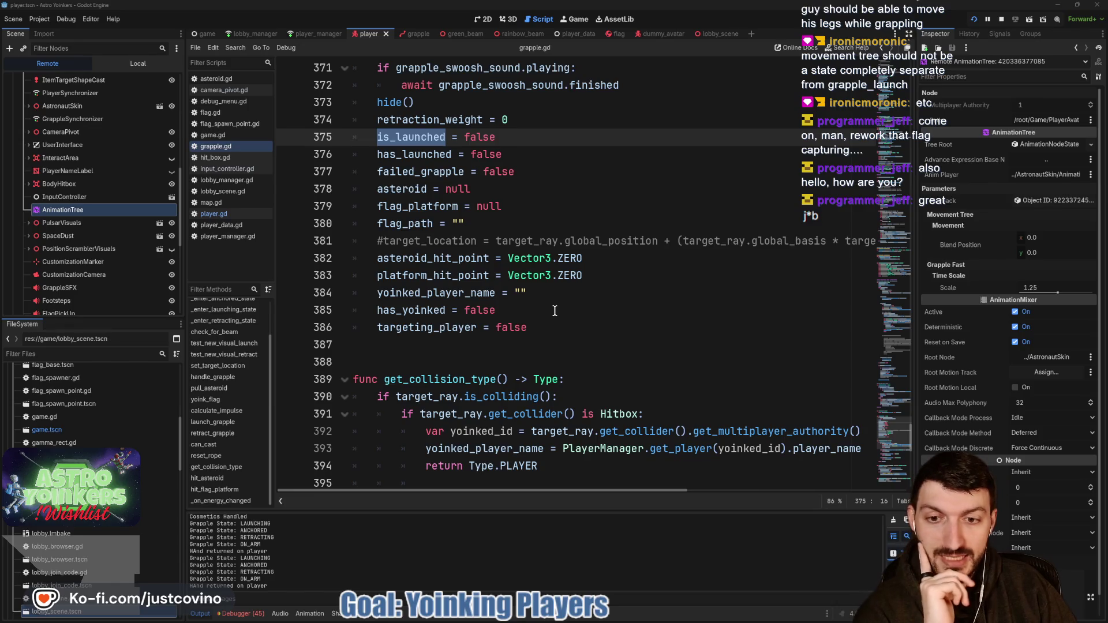
scroll(554, 310, down, 3)
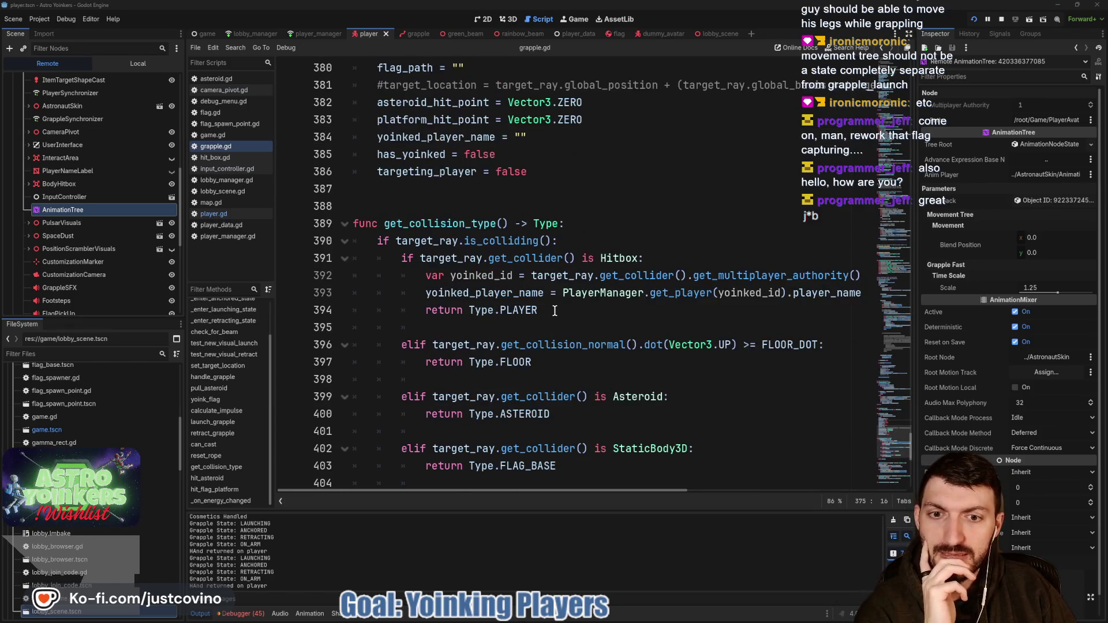
scroll(554, 311, down, 1)
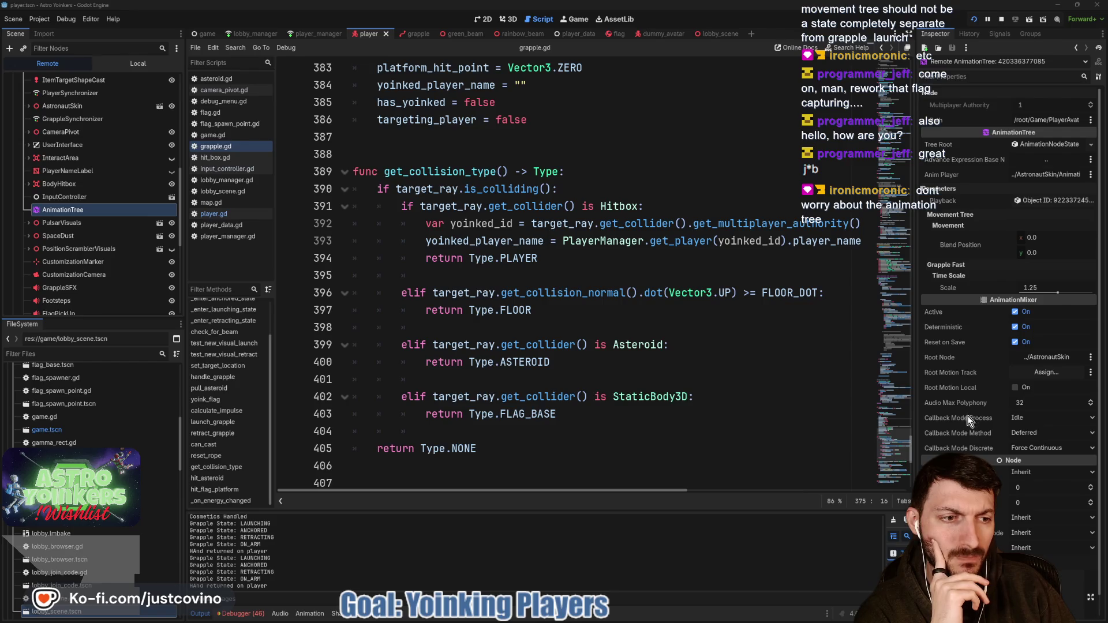
scroll(961, 403, down, 1)
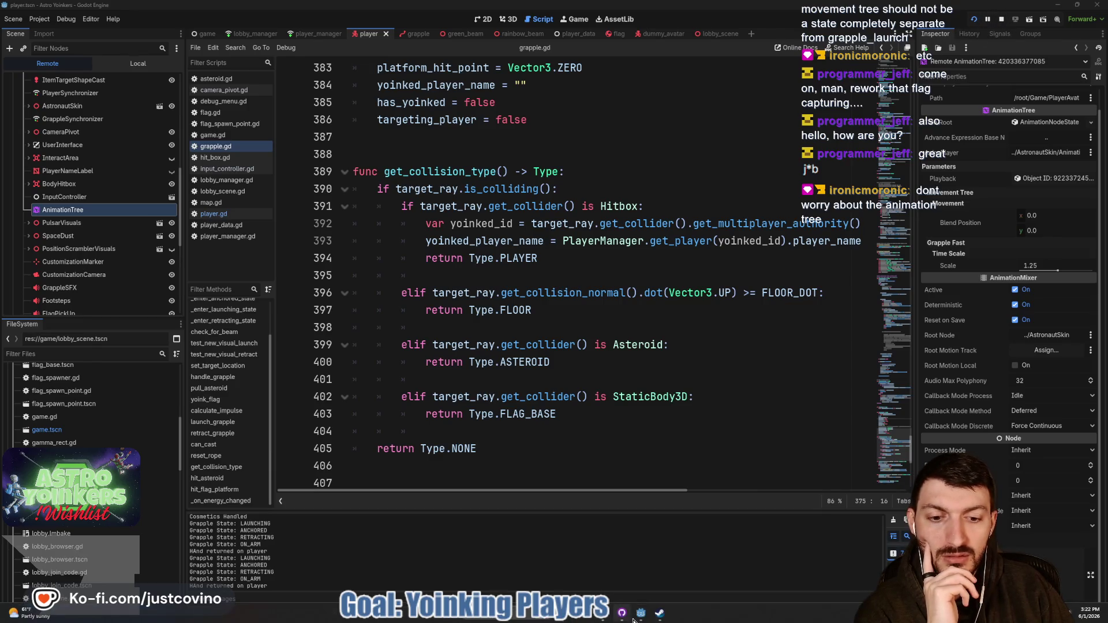
click(670, 563)
- Resume the game, fire the grapple and walk the avatar toward the locker room
click(563, 307)
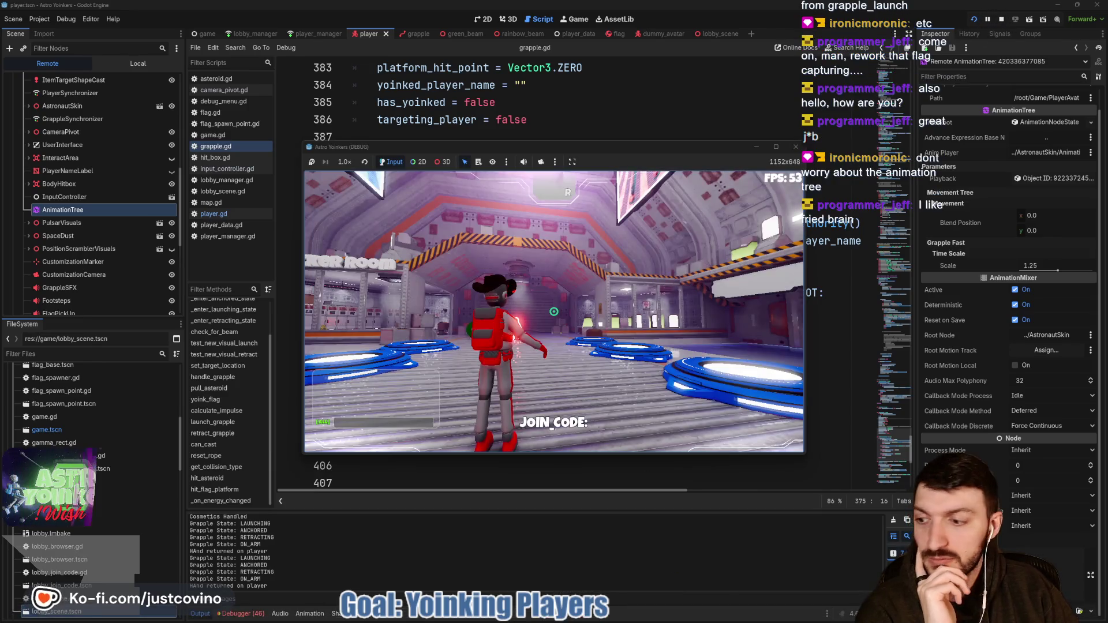
key(w)
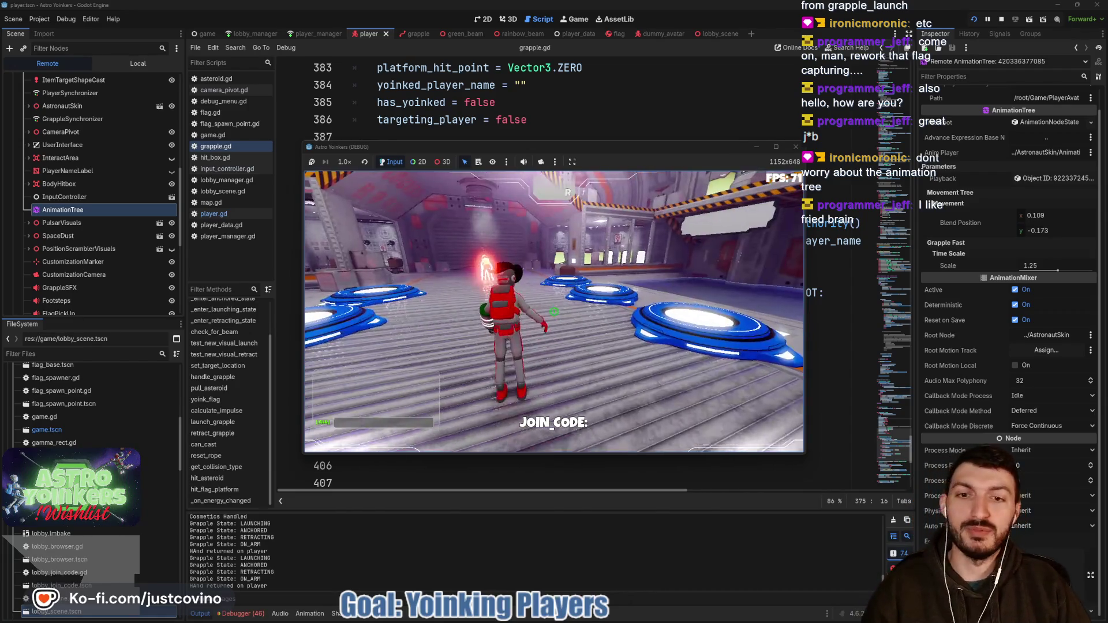
click(554, 312)
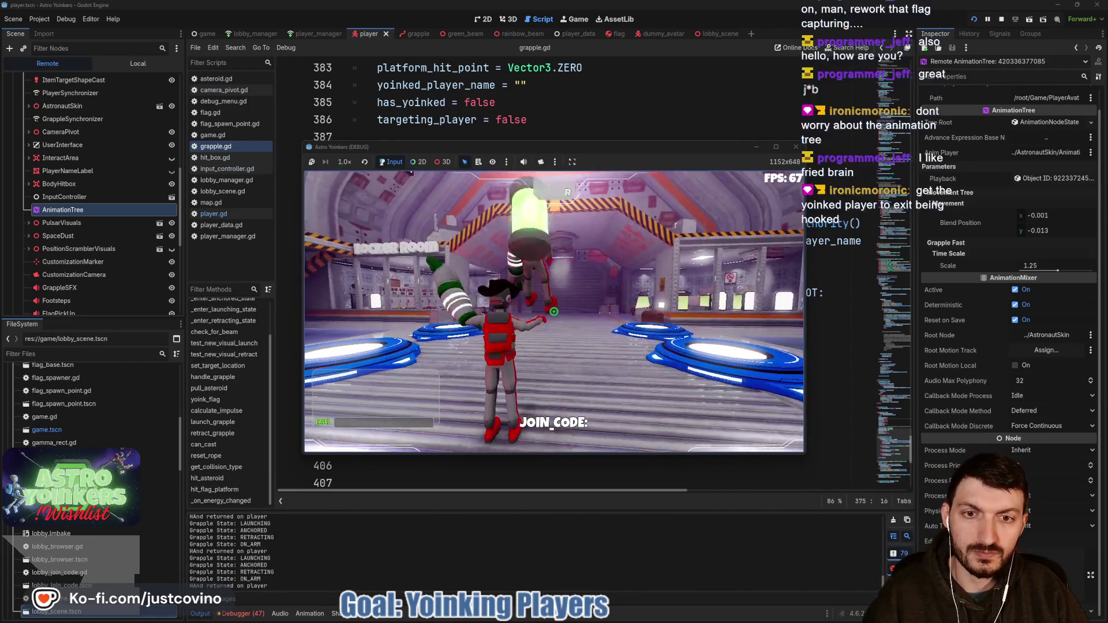
key(w)
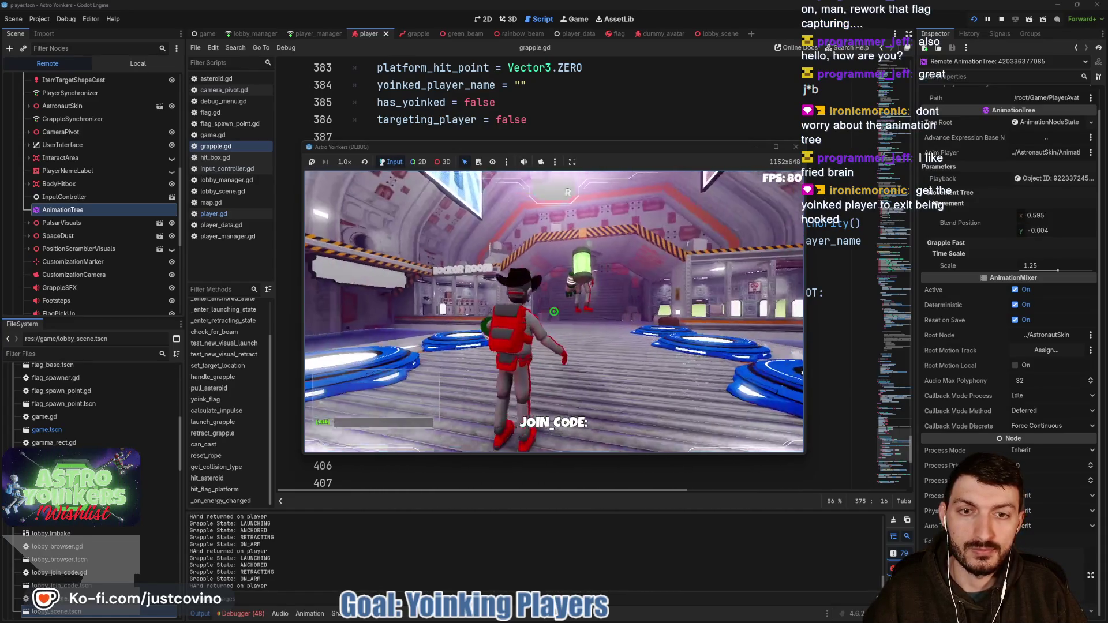
key(w)
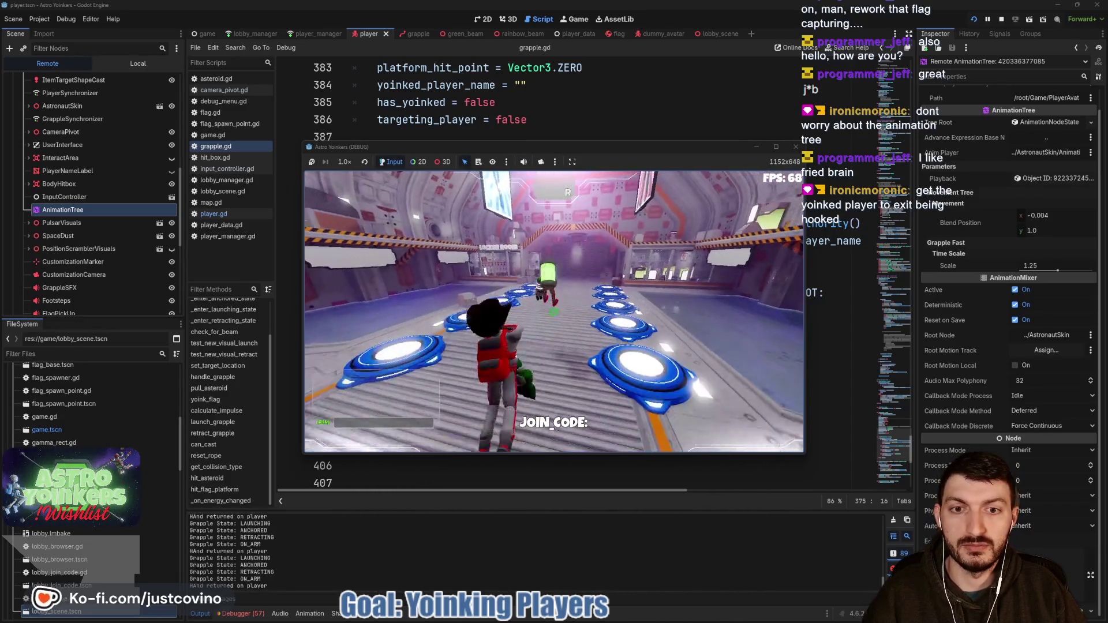
key(s)
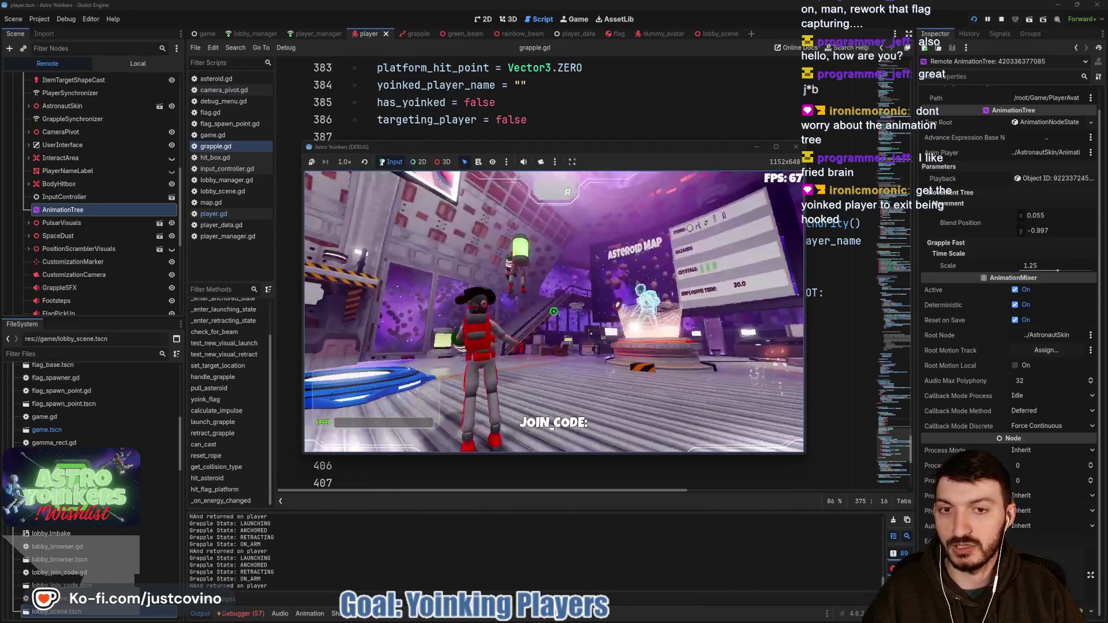
key(w)
- Strafe, jump while grappling, move toward the doorway, then stop the debug run with F8
key(a)
key(w)
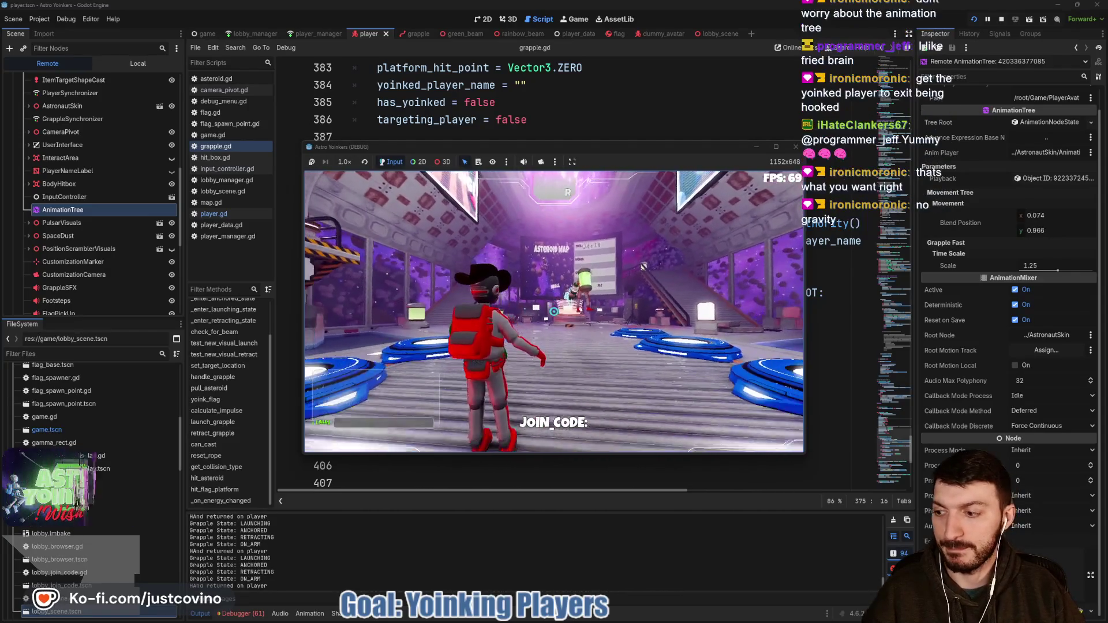
key(space)
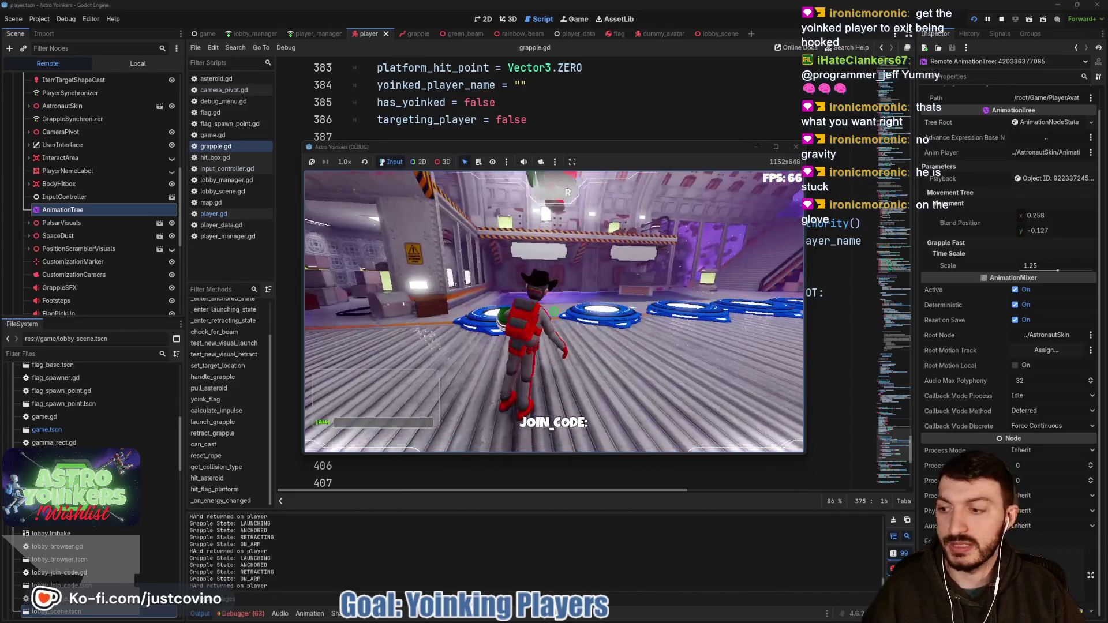
key(w)
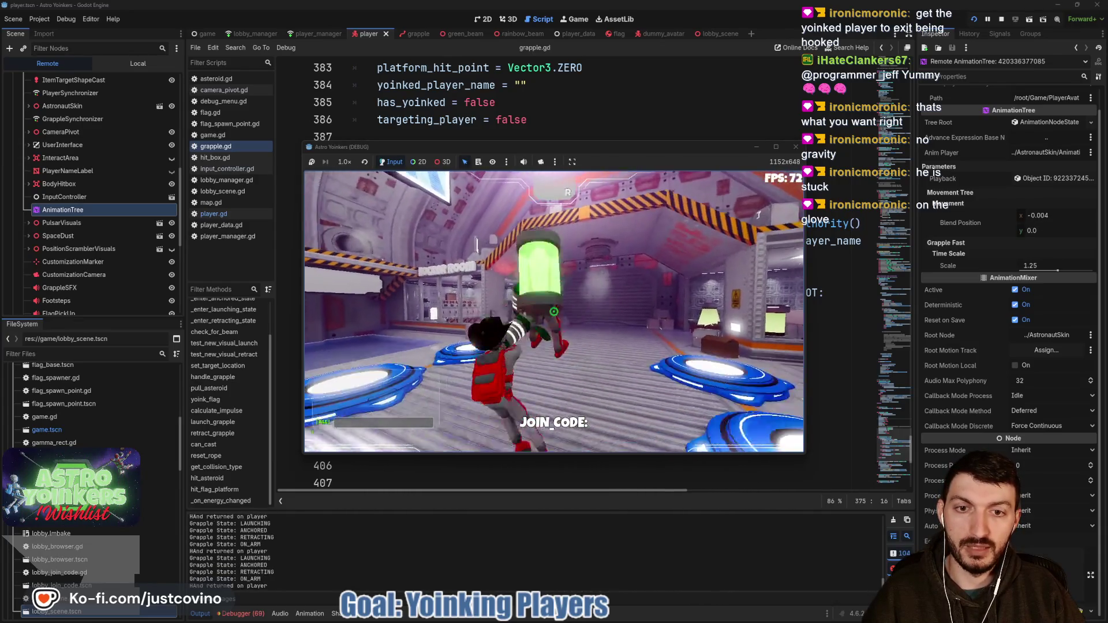
key(w)
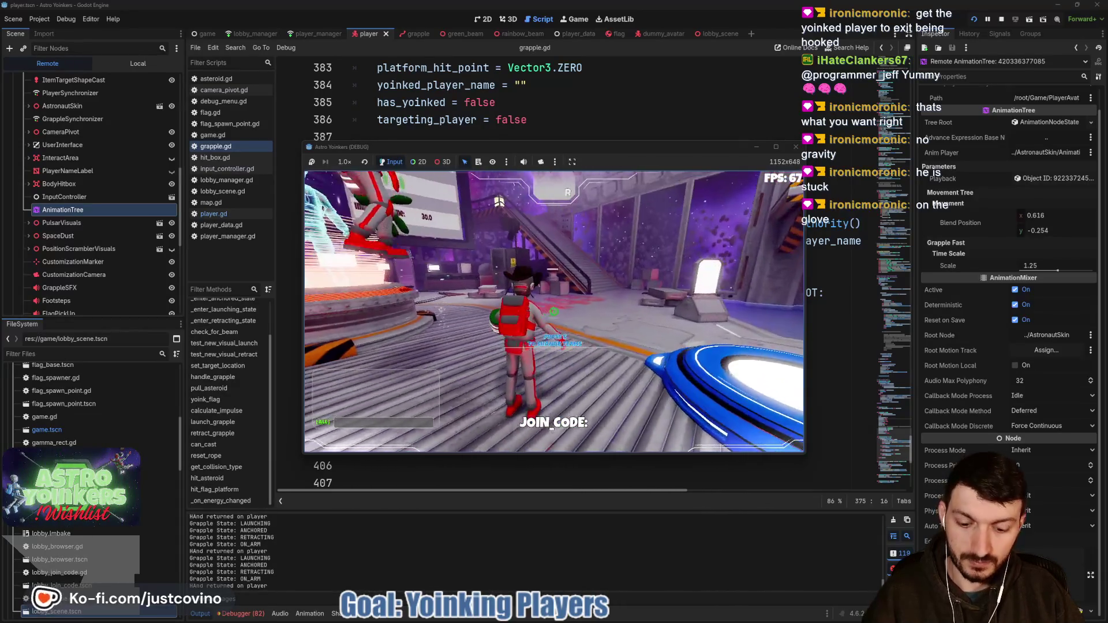
key(F8)
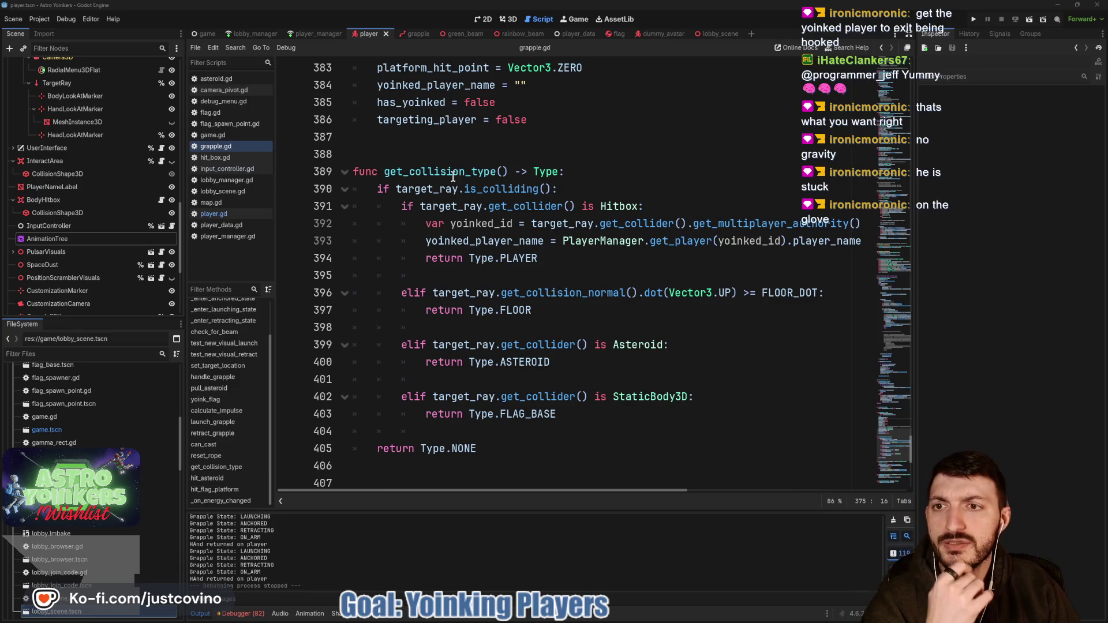
scroll(453, 176, up, 2)
scroll(454, 238, up, 9)
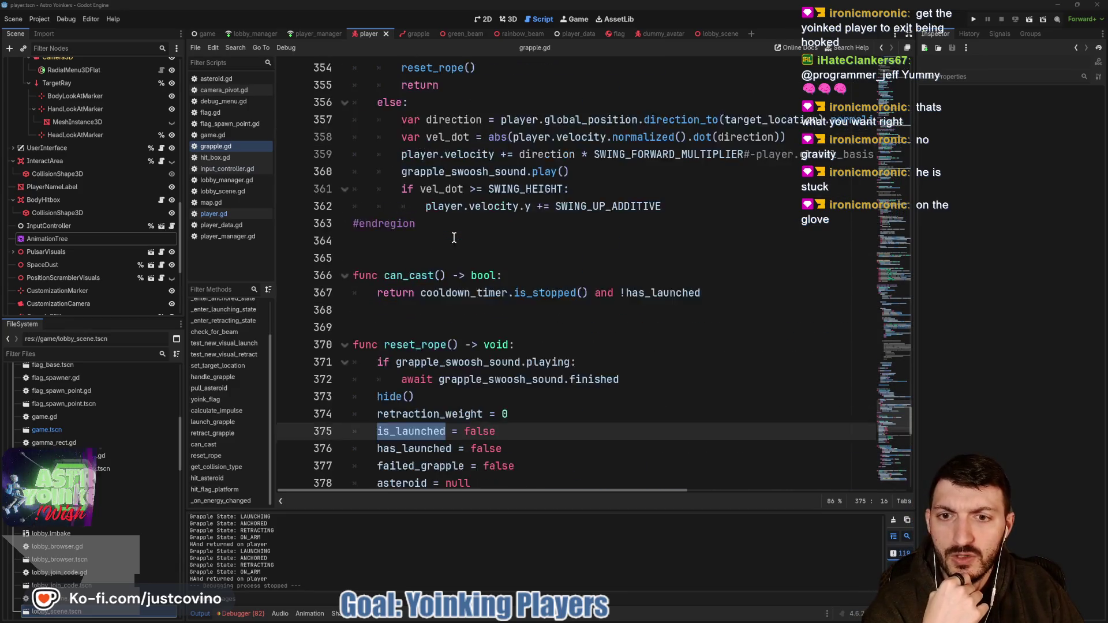
scroll(454, 237, up, 4)
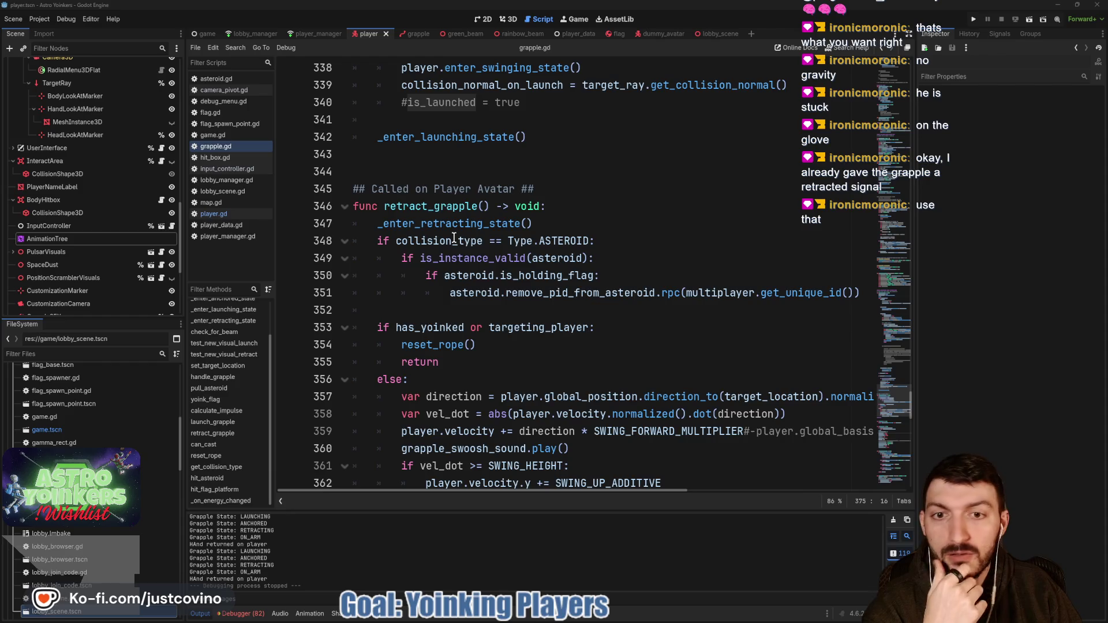
scroll(455, 238, up, 3)
scroll(454, 237, up, 2)
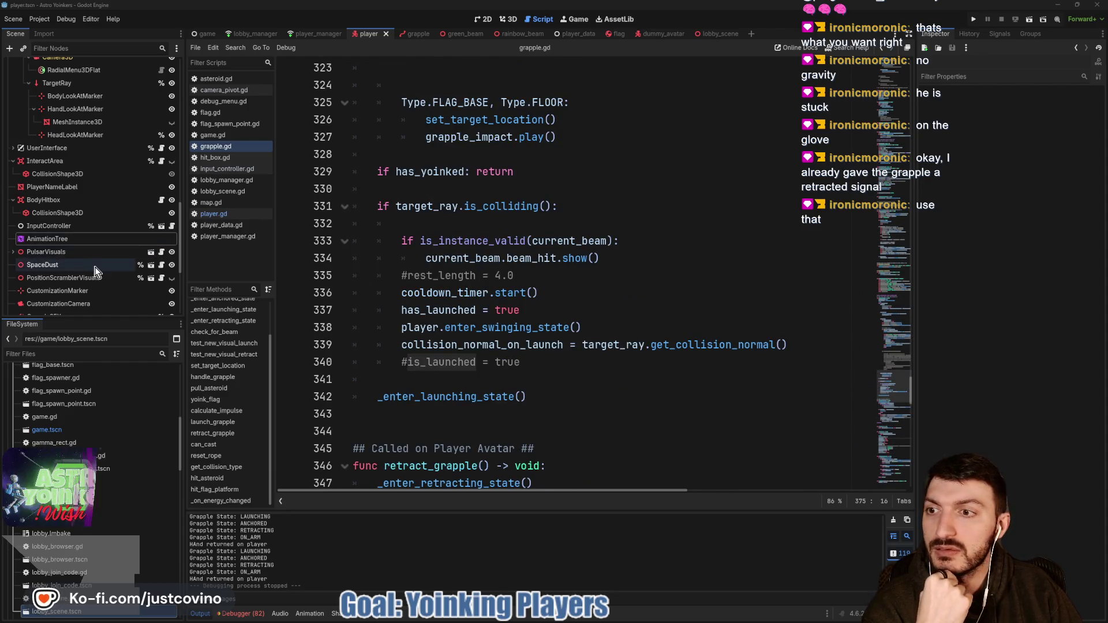
scroll(494, 321, up, 5)
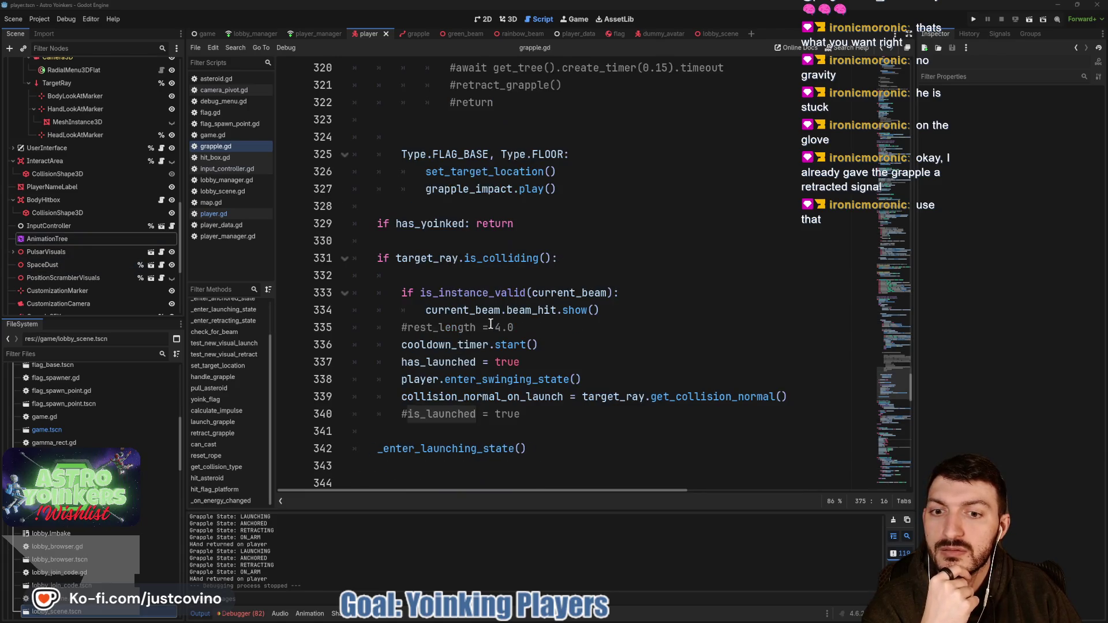
scroll(487, 326, down, 2)
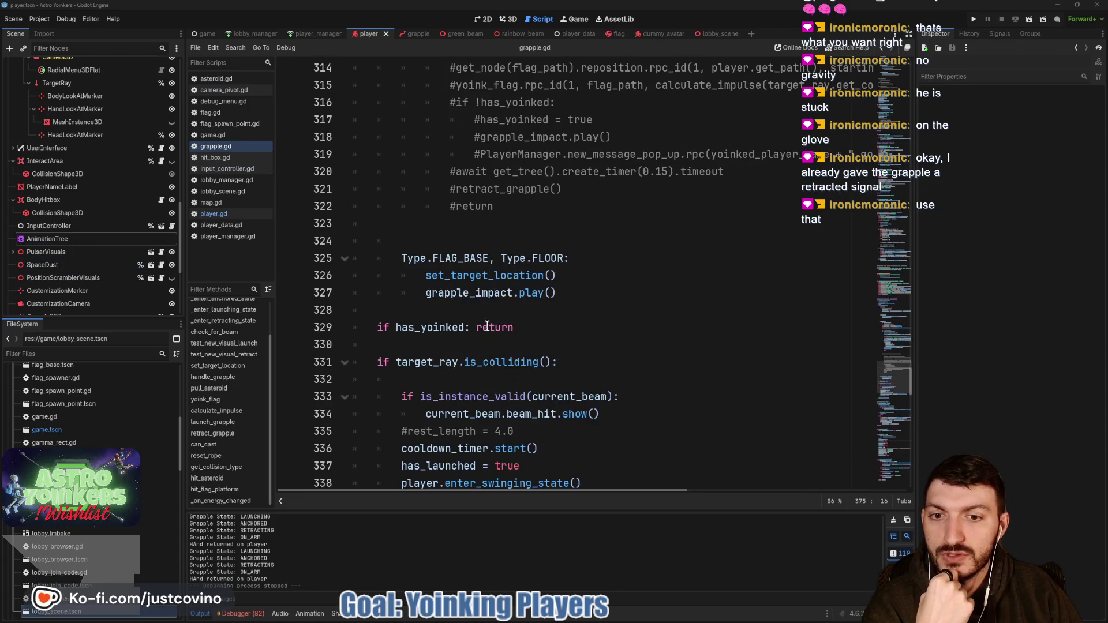
click(460, 327)
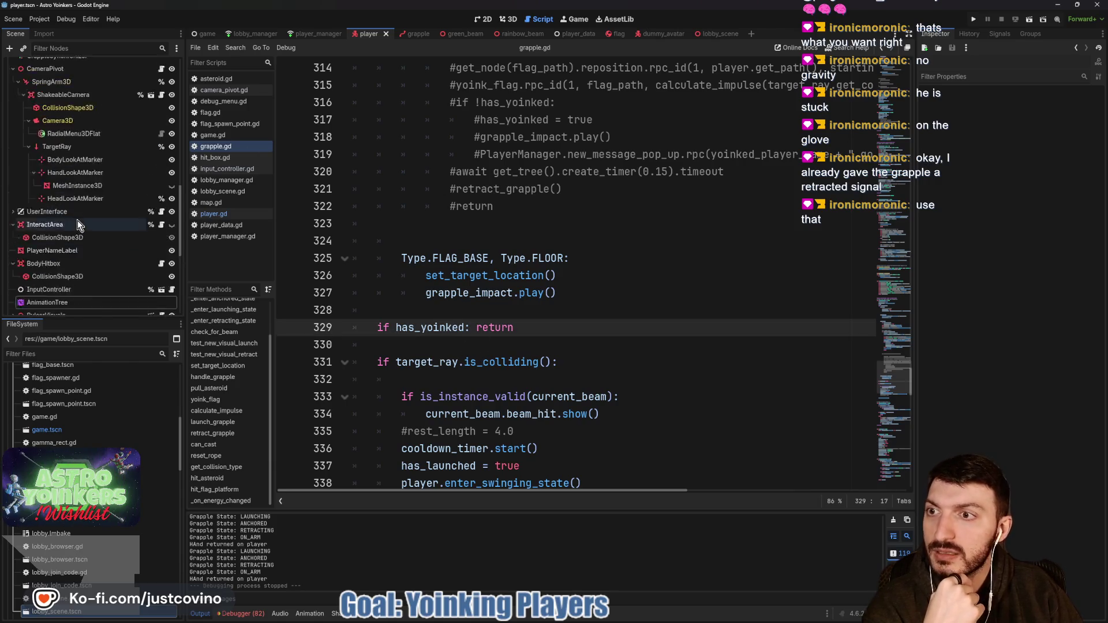
scroll(75, 213, up, 3)
click(226, 157)
click(221, 146)
scroll(526, 235, down, 7)
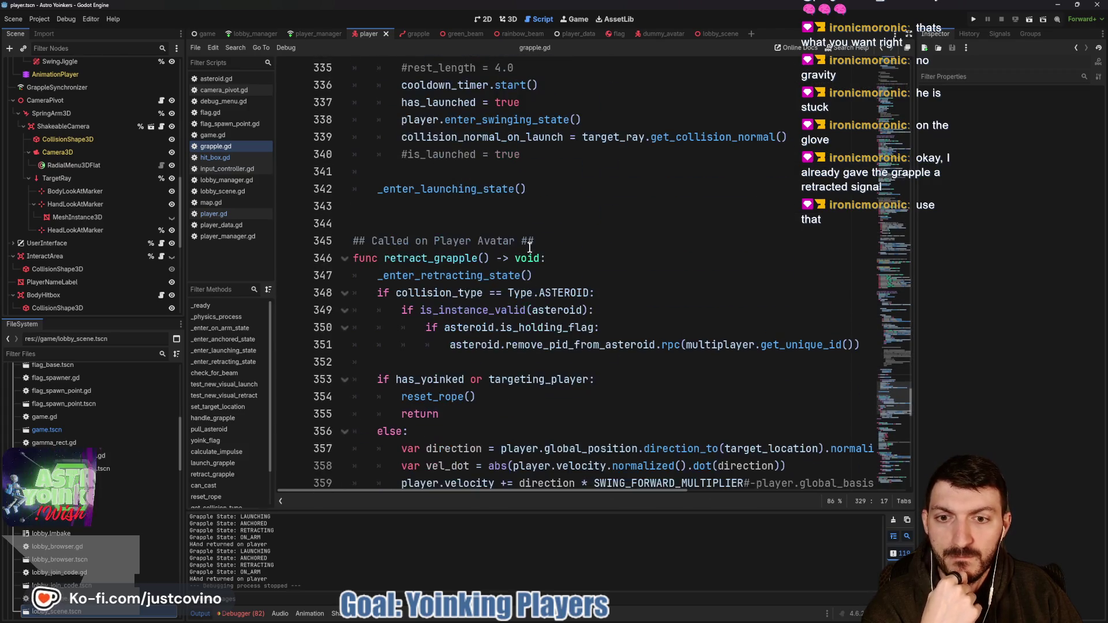
scroll(530, 247, up, 20)
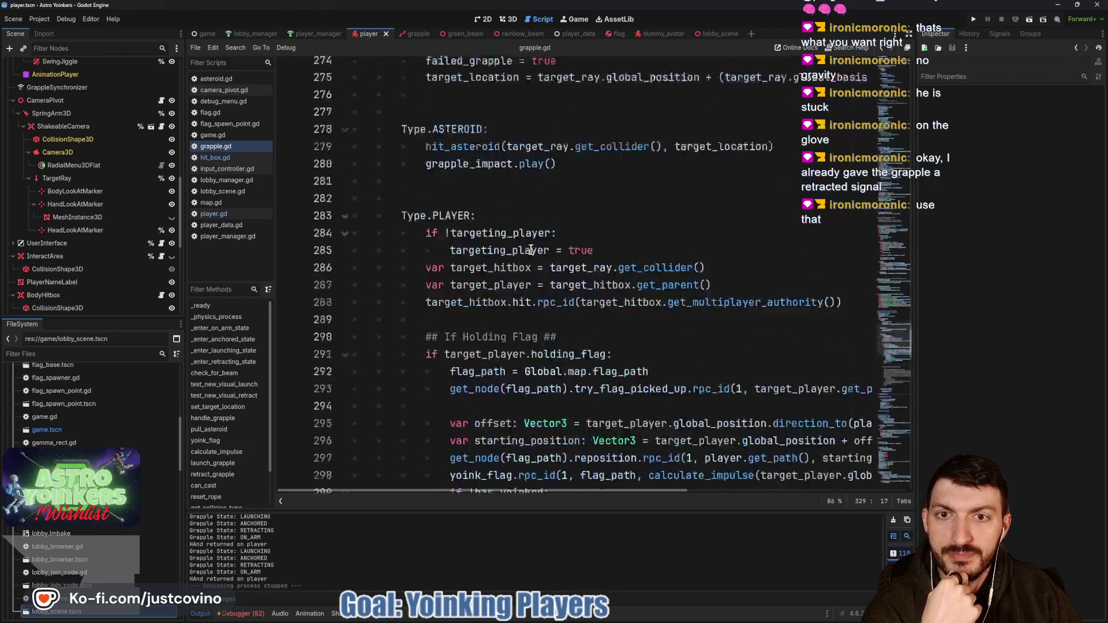
scroll(531, 250, up, 20)
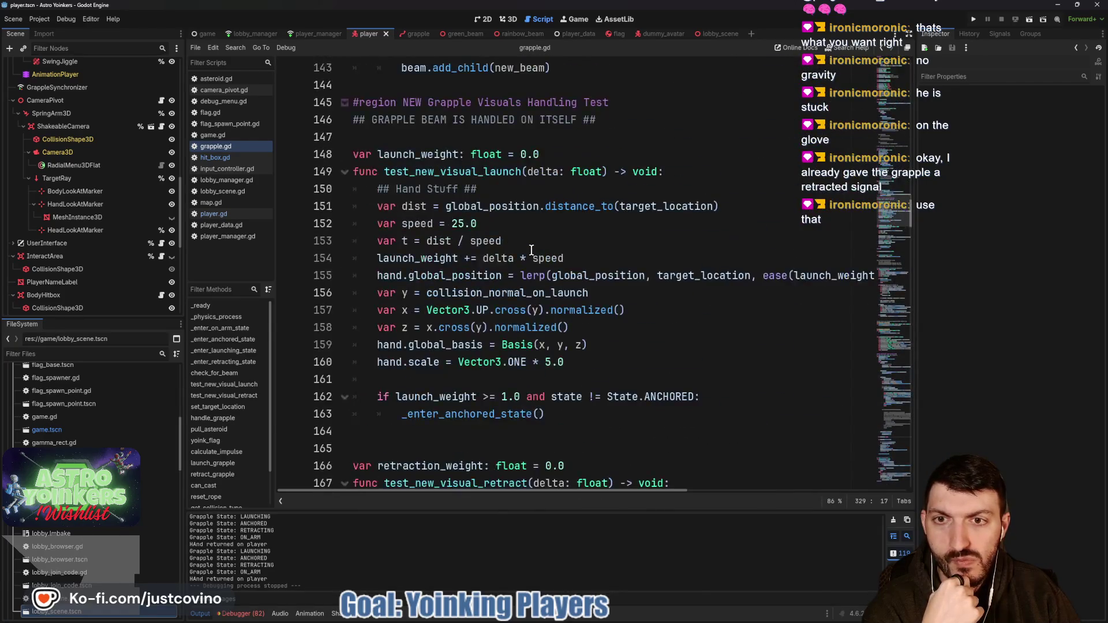
scroll(531, 249, up, 17)
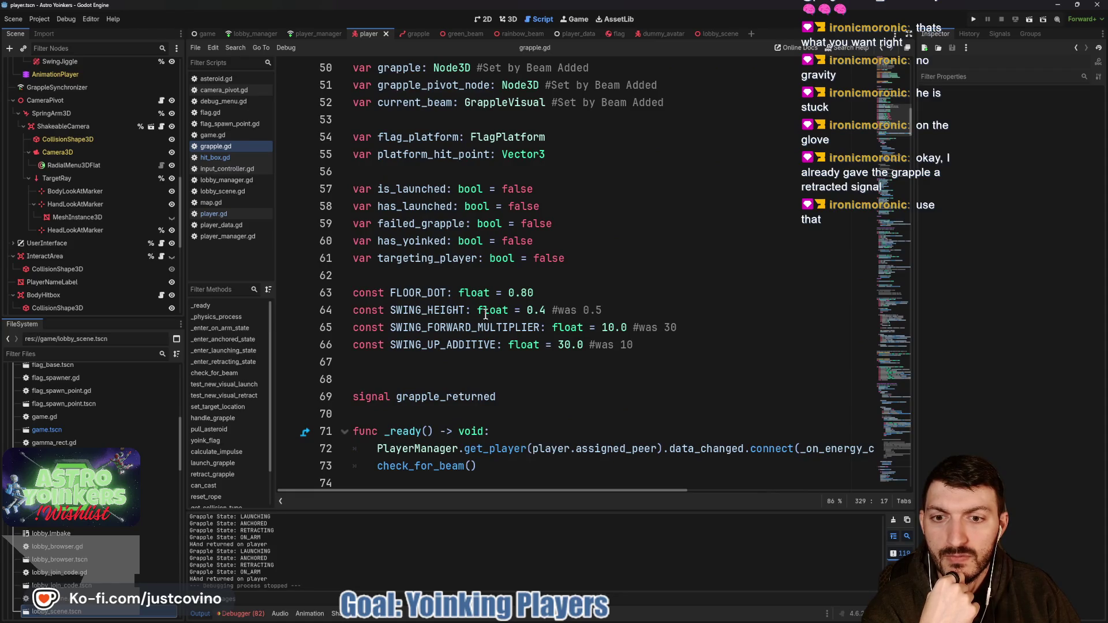
scroll(486, 314, down, 4)
double_click(444, 189)
- Search grapple_returned in the script and across the project, then open player.gd's handler at line 892
key(ctrl+f)
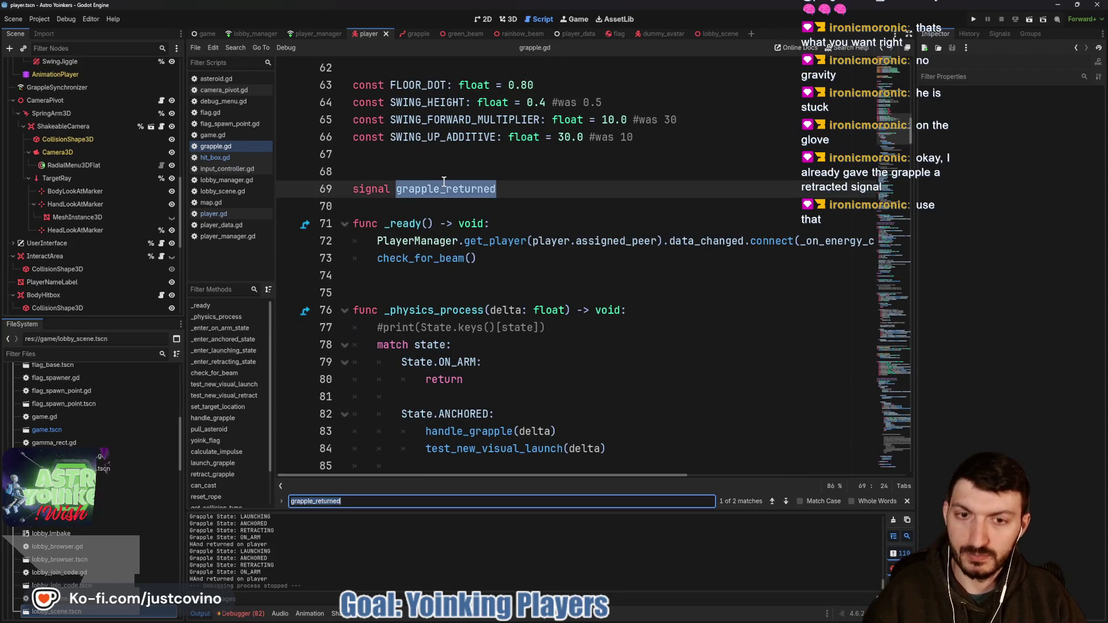
click(785, 501)
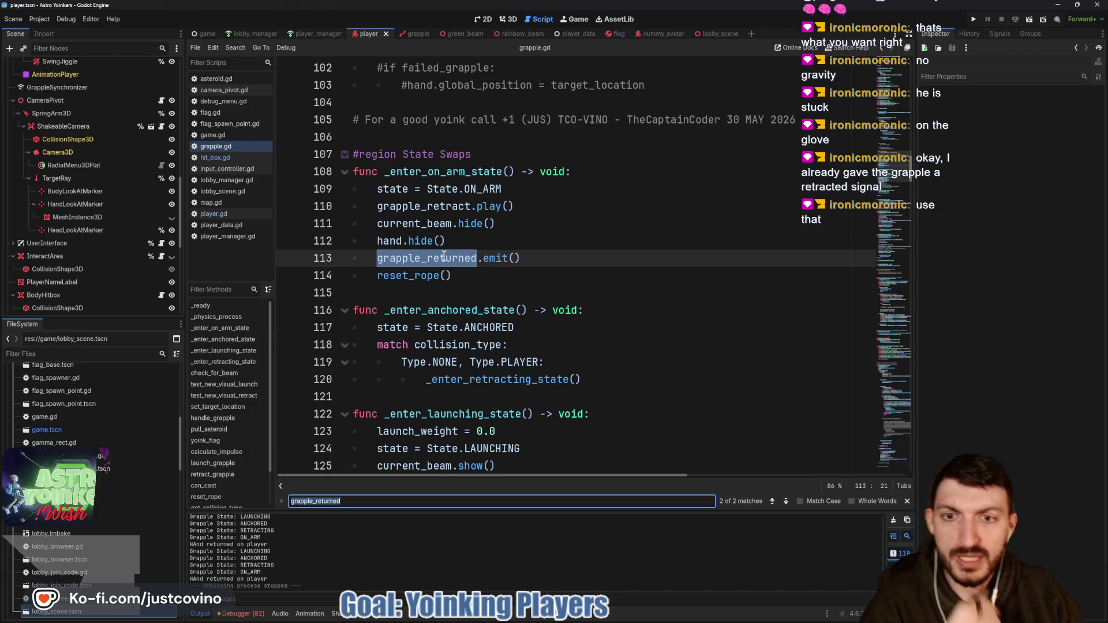
mouse_move(444, 254)
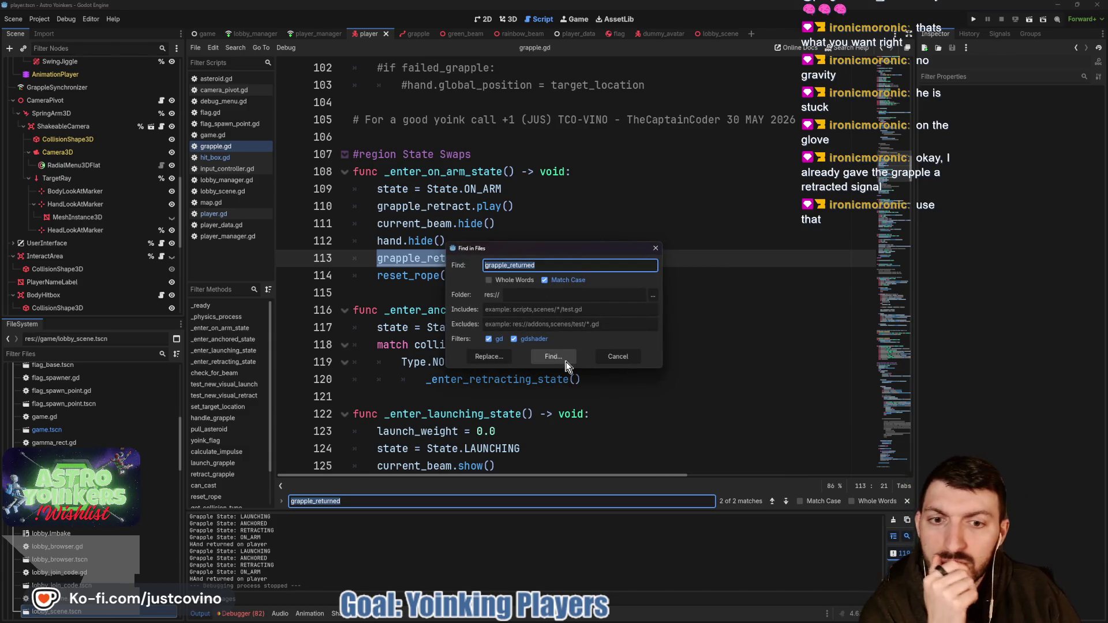
click(553, 357)
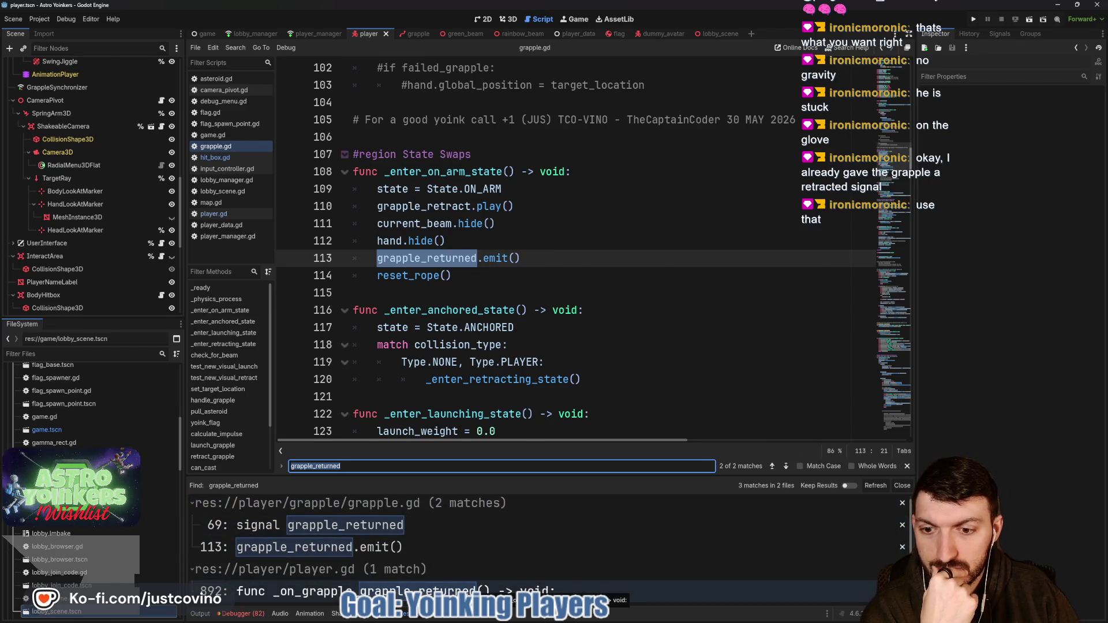
click(614, 591)
- Review _on_grapple_grapple_returned in player.gd, then jump back to grapple.gd's emit at line 113
scroll(579, 367, down, 1)
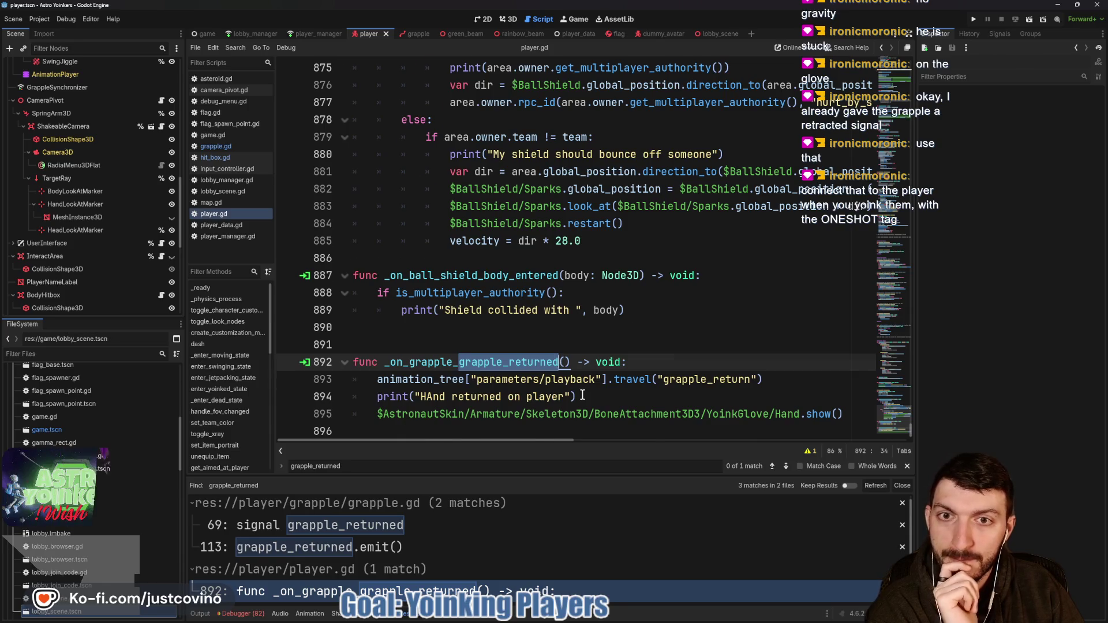
scroll(582, 396, up, 7)
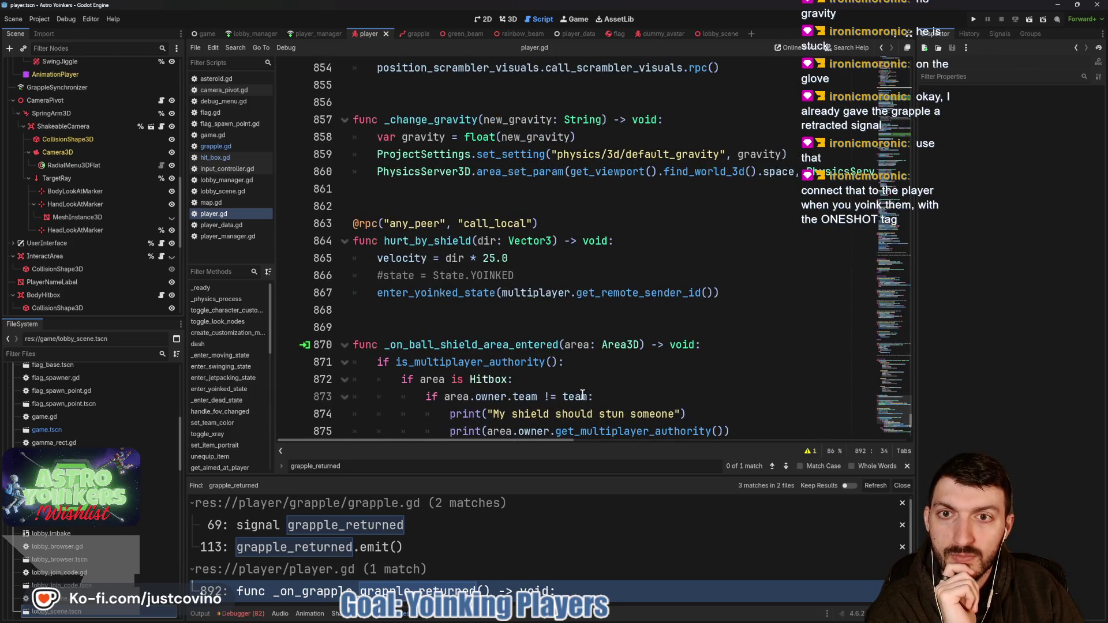
scroll(582, 396, down, 7)
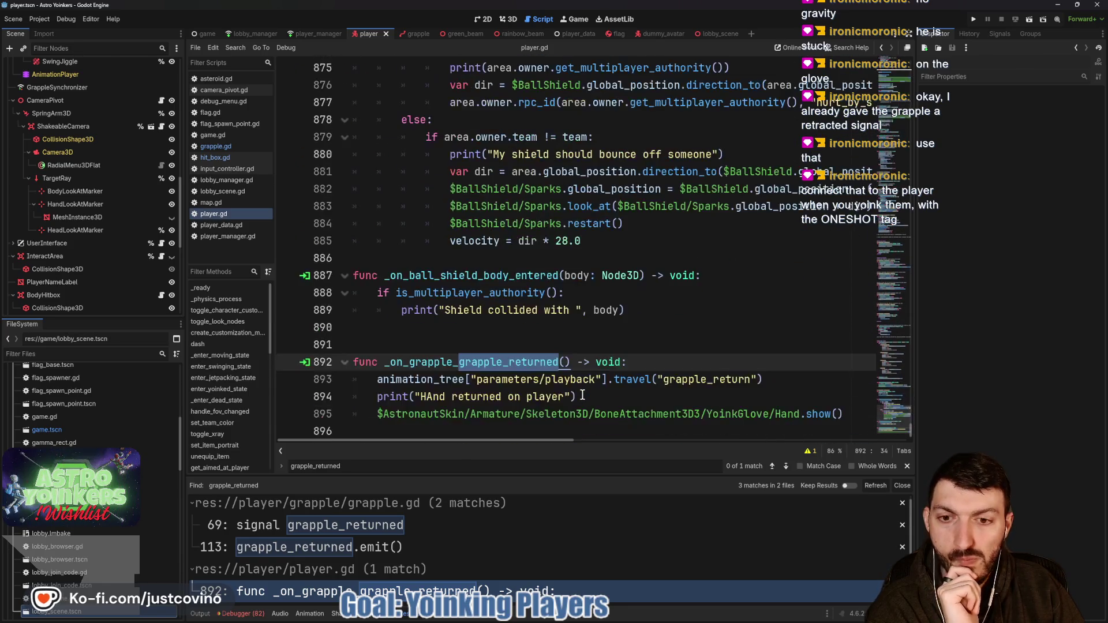
double_click(419, 365)
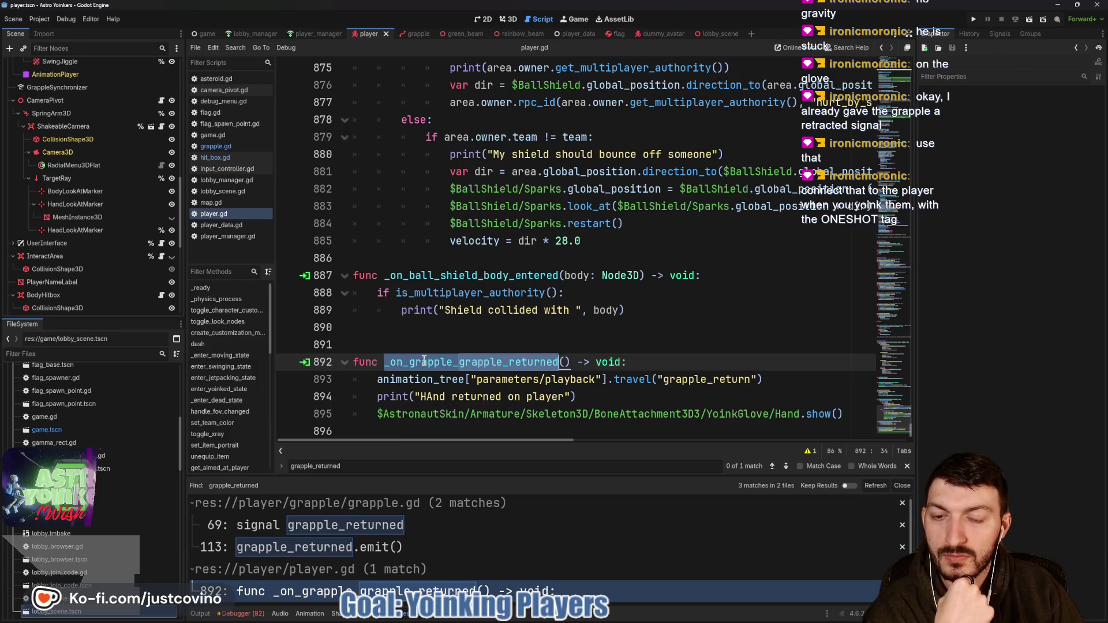
scroll(424, 361, up, 5)
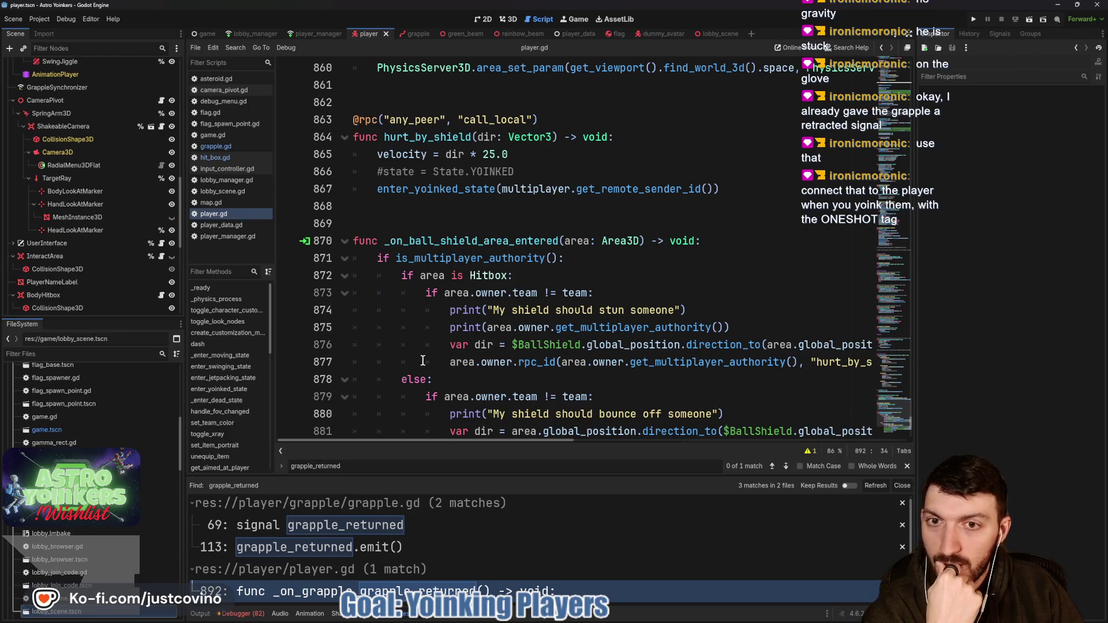
scroll(533, 316, up, 5)
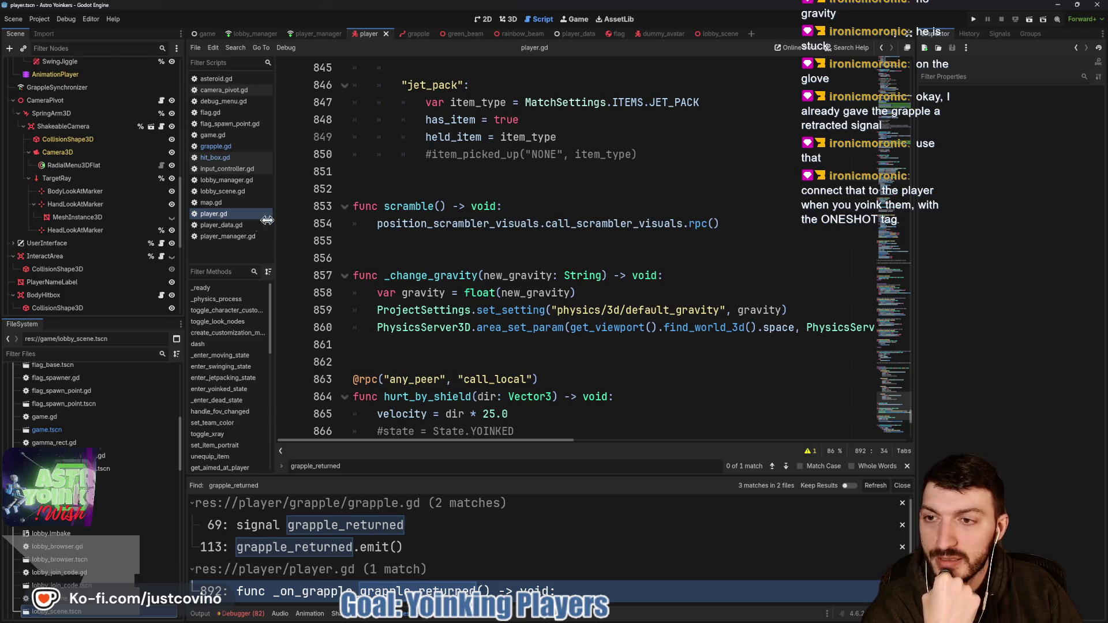
click(213, 146)
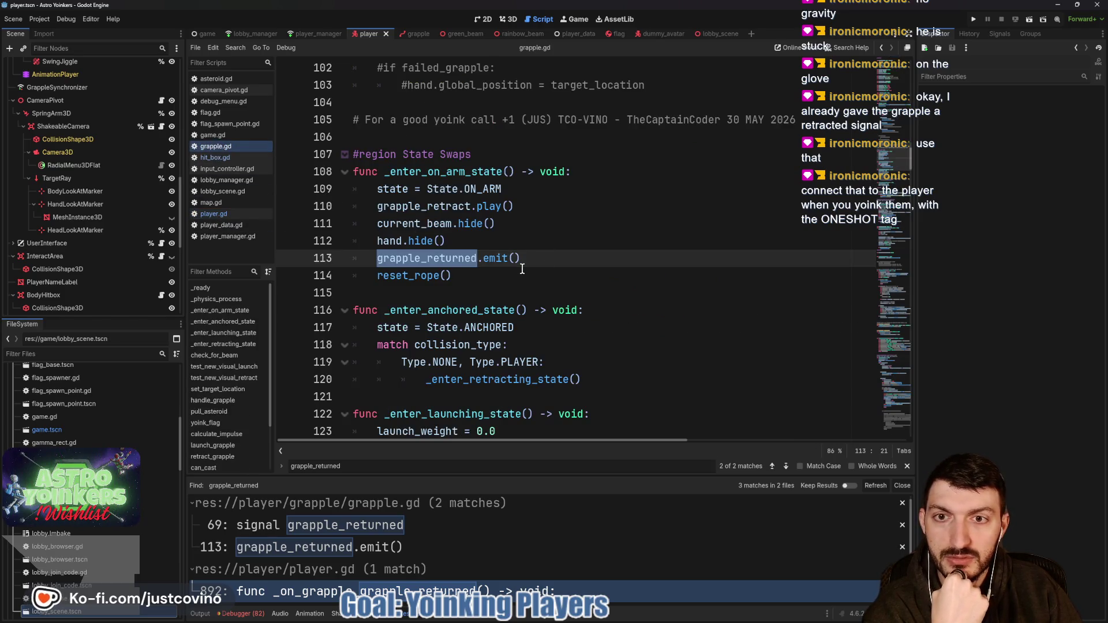
scroll(522, 269, up, 9)
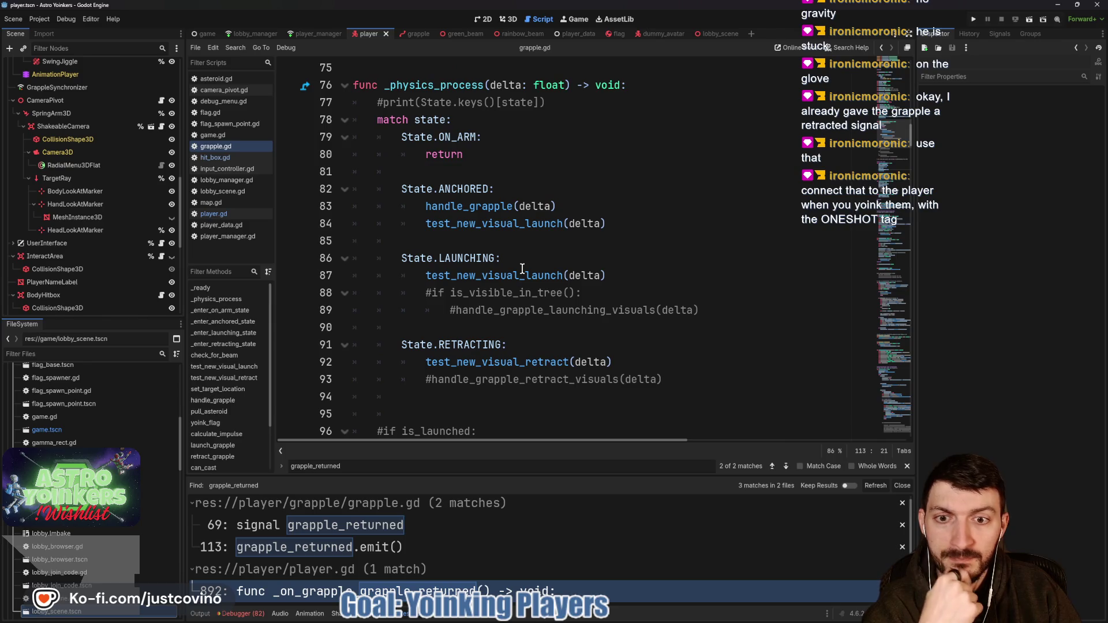
scroll(522, 269, up, 5)
scroll(522, 269, down, 8)
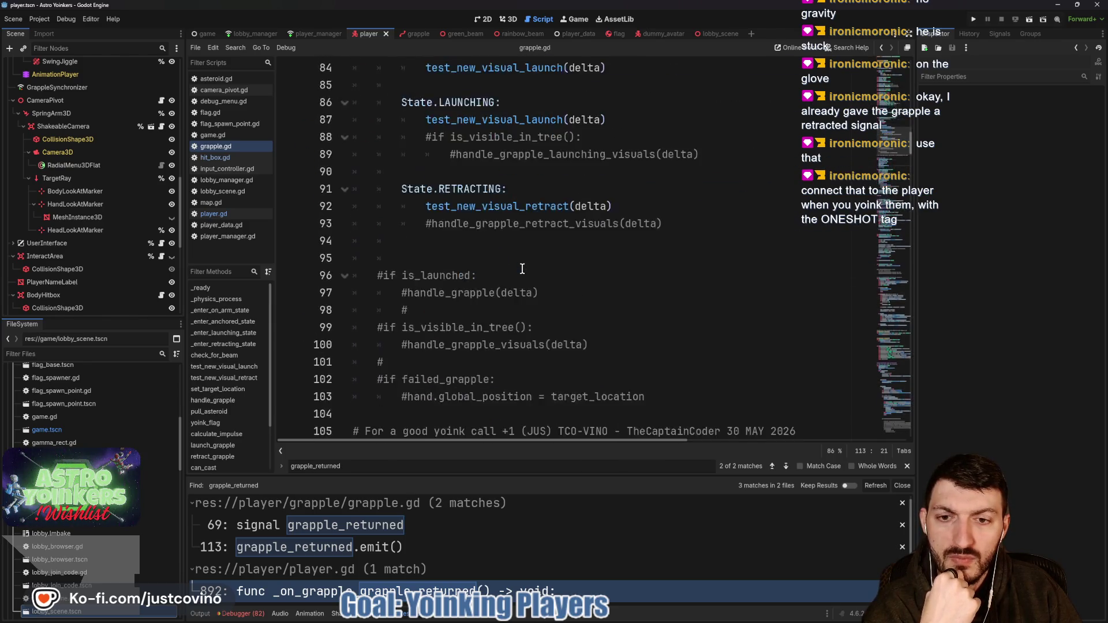
scroll(523, 269, down, 5)
scroll(522, 269, down, 4)
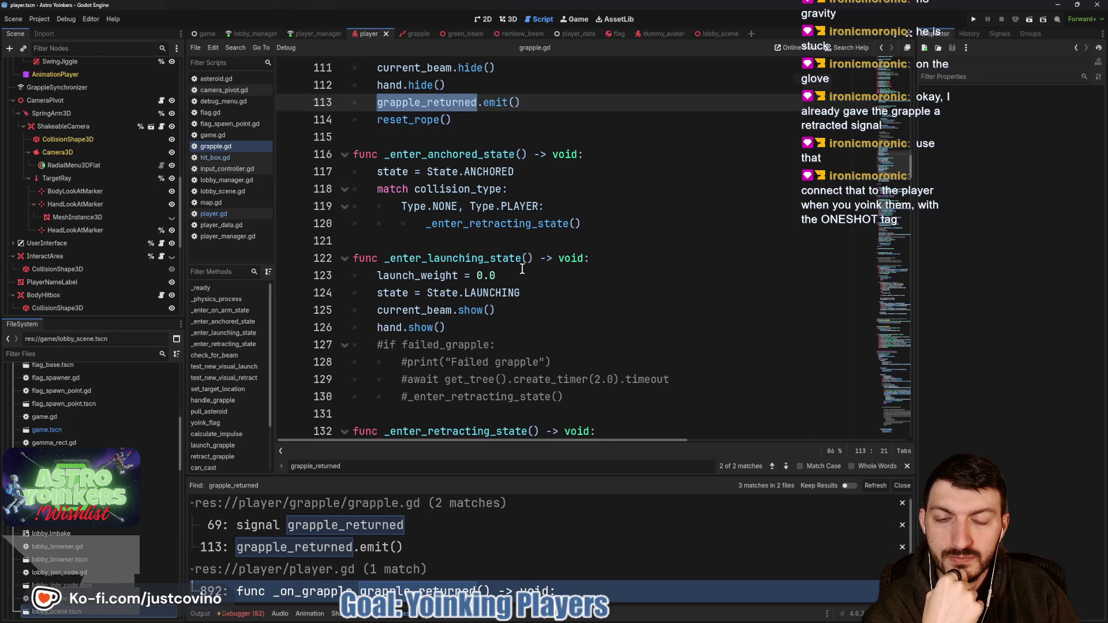
scroll(522, 269, down, 12)
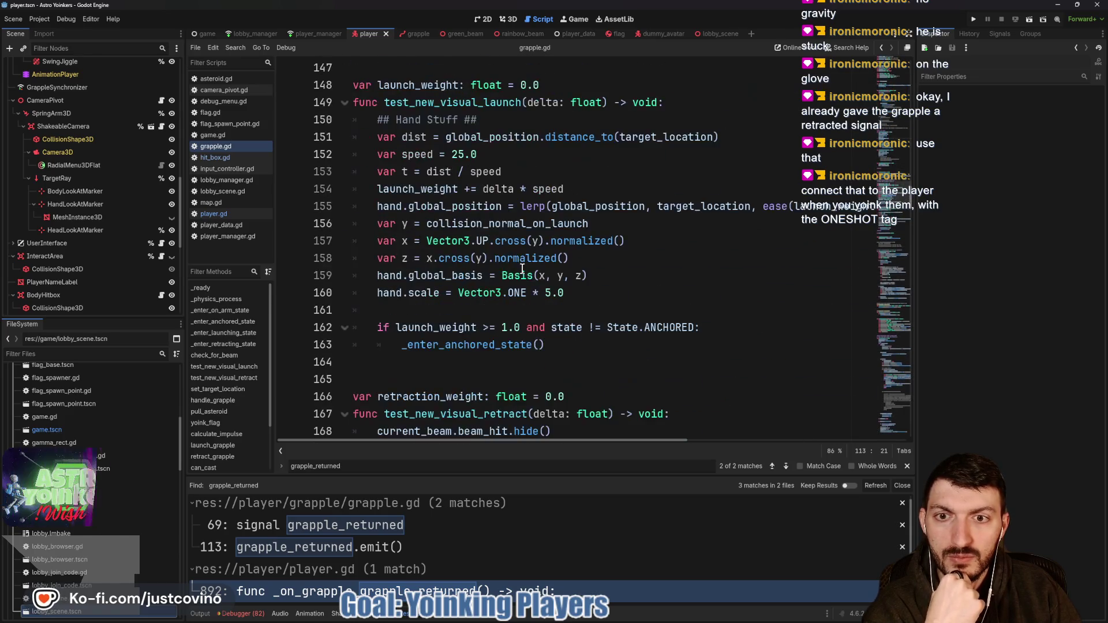
scroll(522, 269, down, 20)
scroll(522, 269, down, 20)
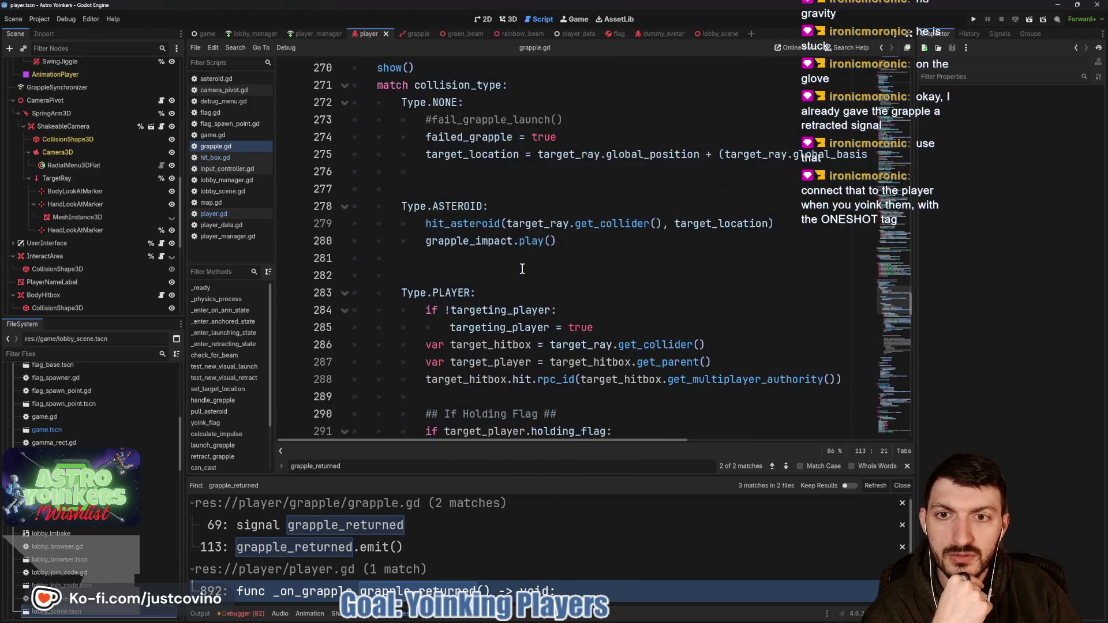
scroll(522, 269, down, 2)
click(449, 279)
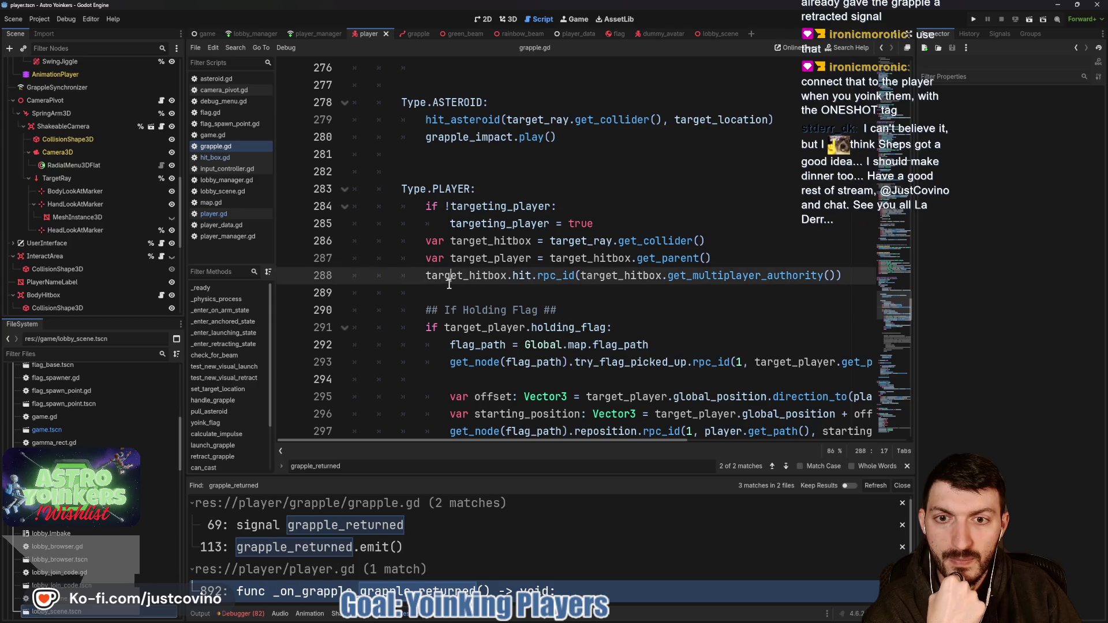
click(457, 291)
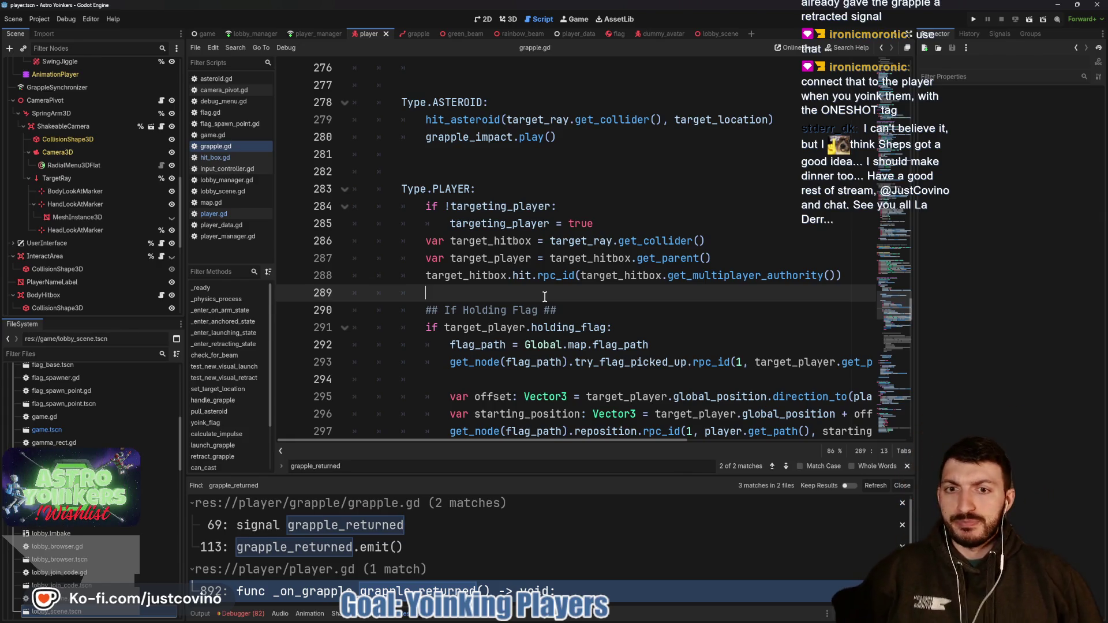
text(targ)
- Start line 289 with grapple_returned.connect( using autocomplete
key(Return)
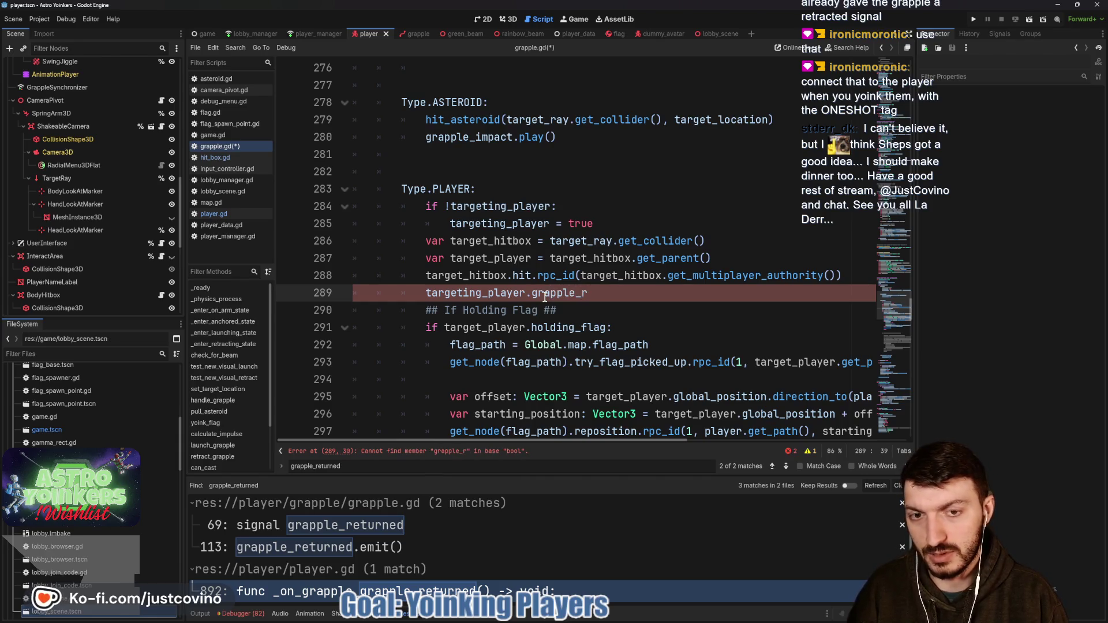
key(BackSpace)
key(BackSpace)
key(BackSpace)
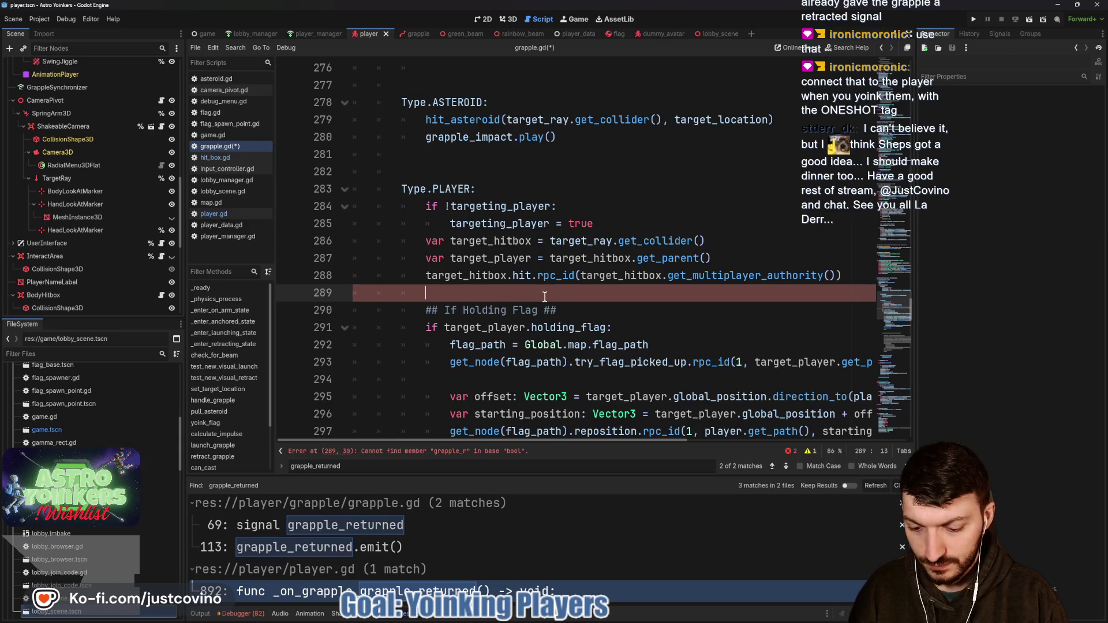
text(gra)
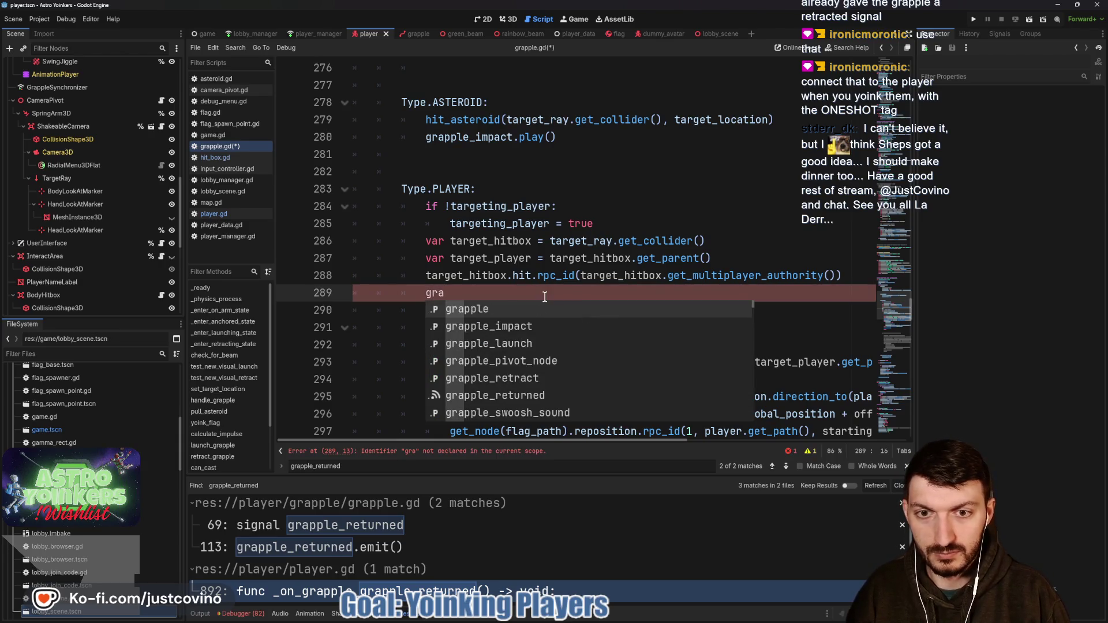
key(Return)
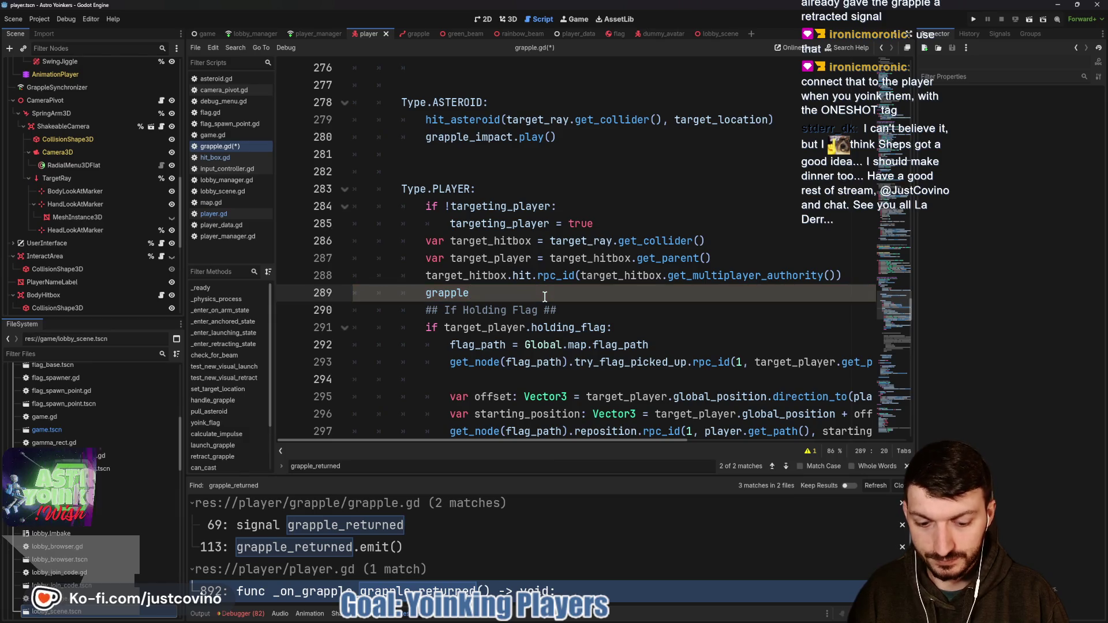
text(_retur)
key(Return)
text(.co)
key(Return)
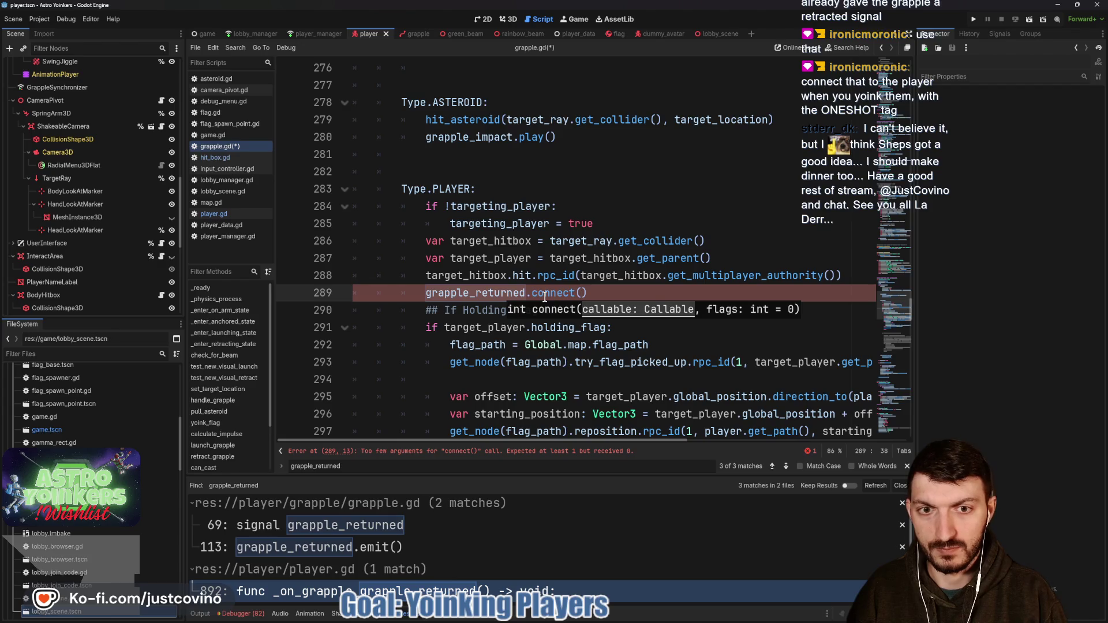
- Pass targeting_player._on_grapple_returned as the callback, followed by the flag argument 1
text(targeting_player.)
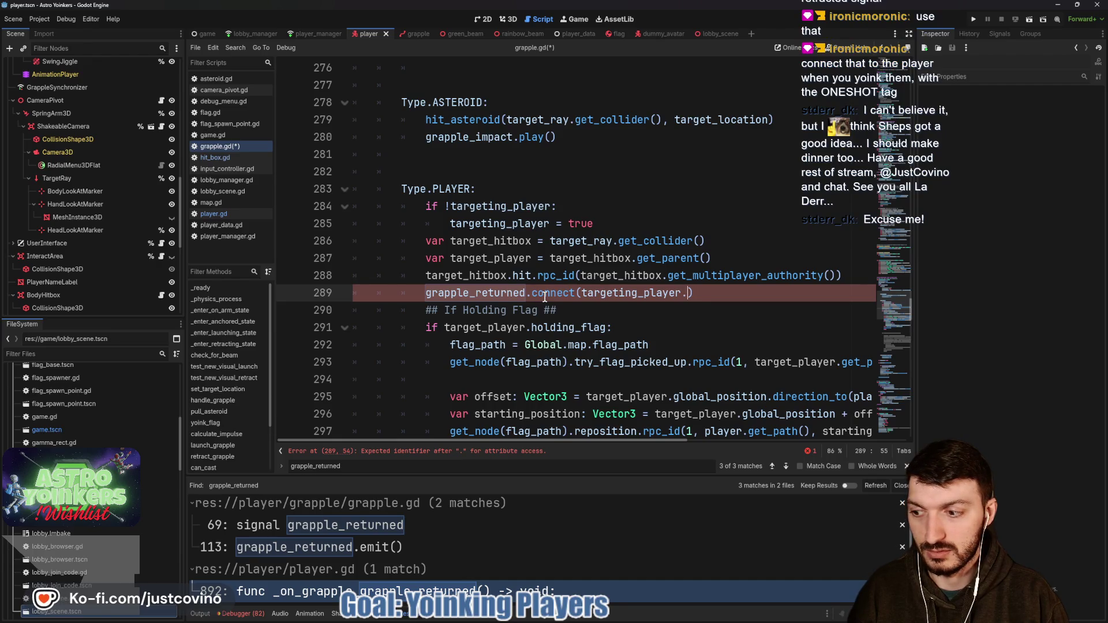
text(on_)
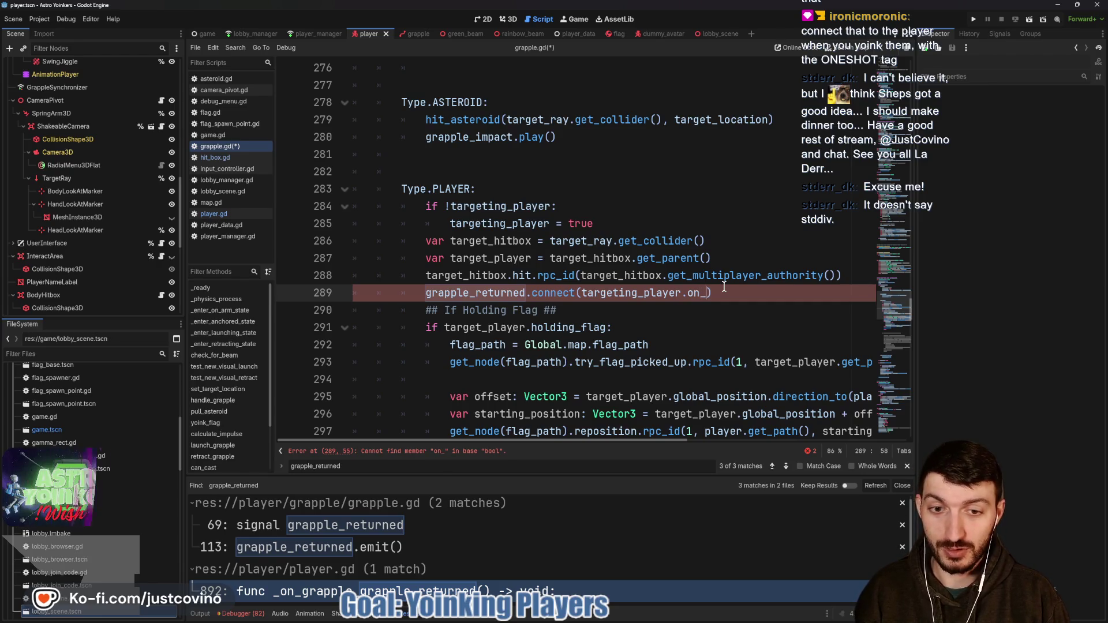
key(BackSpace)
key(BackSpace)
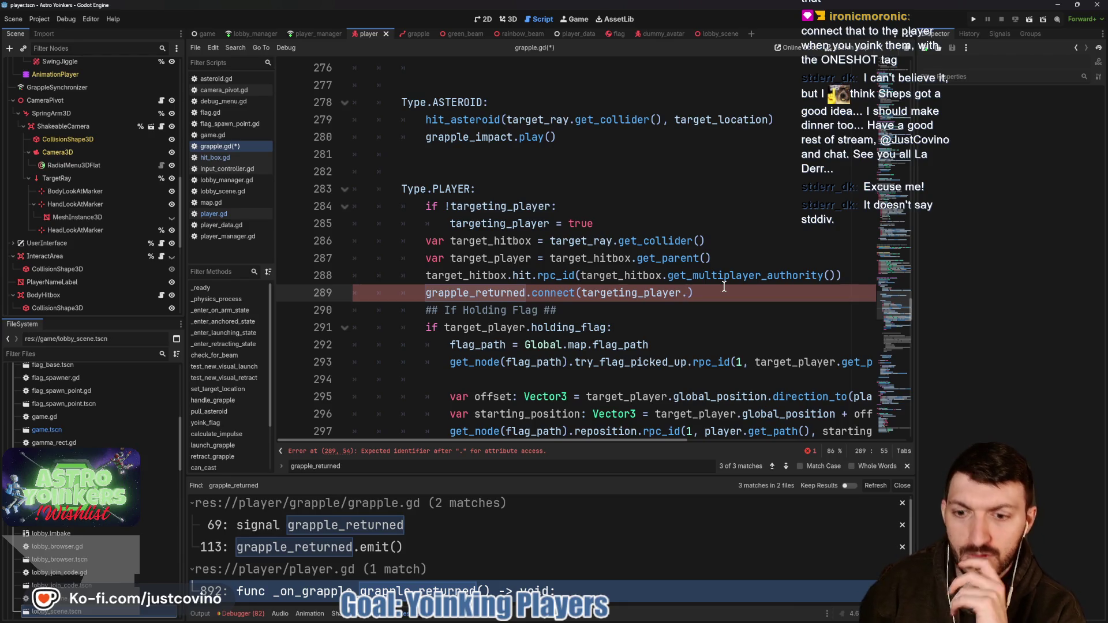
text(o)
text(_grapp)
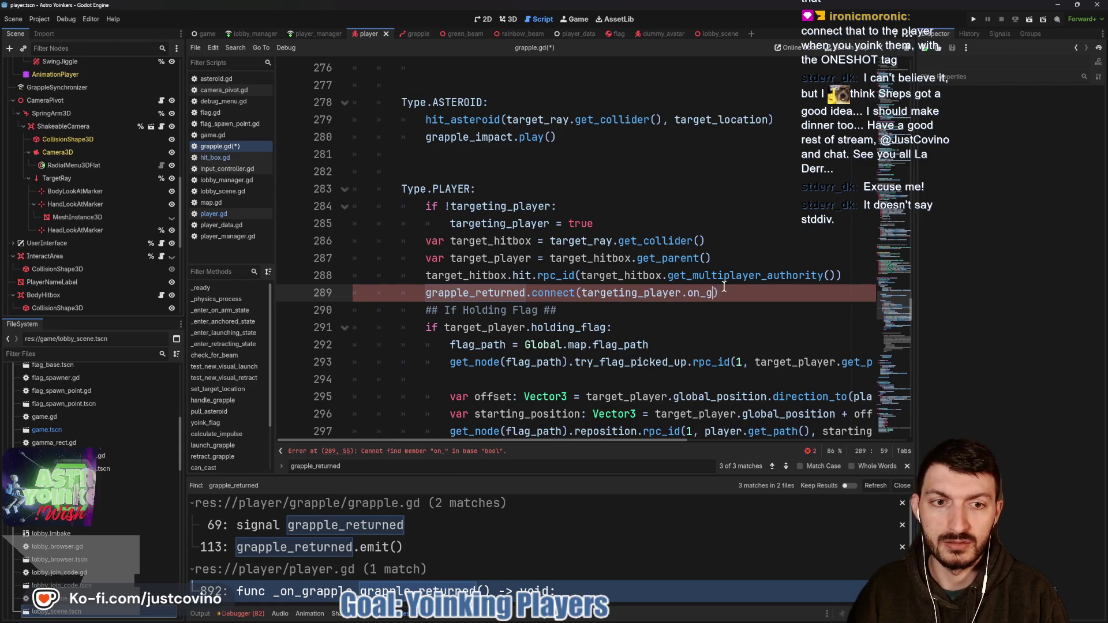
text(retu)
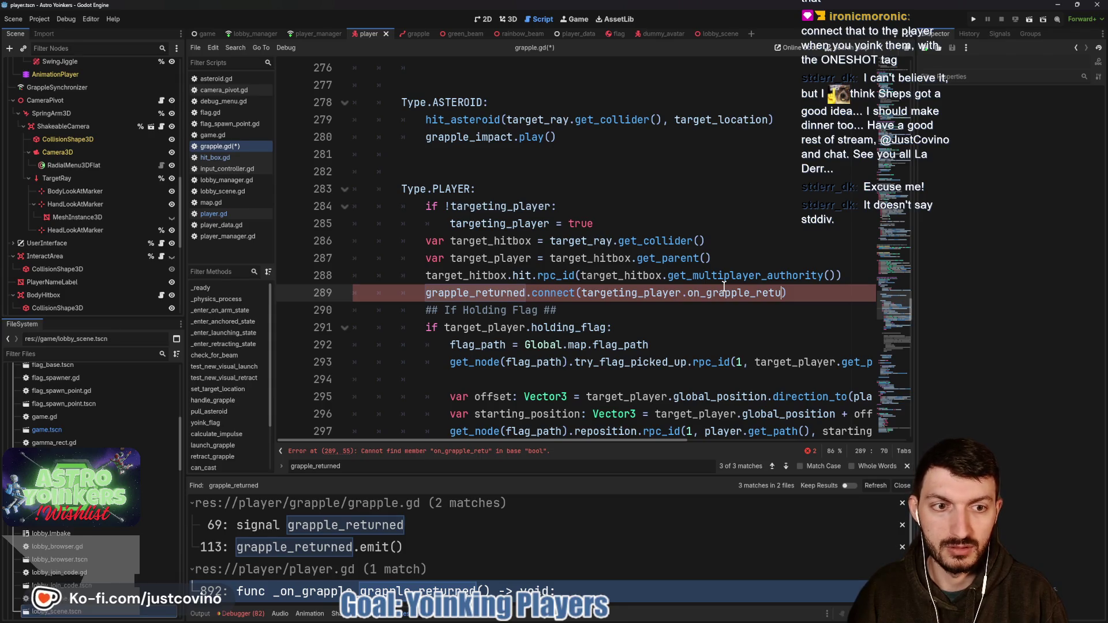
text(n)
key(BackSpace)
key(BackSpace)
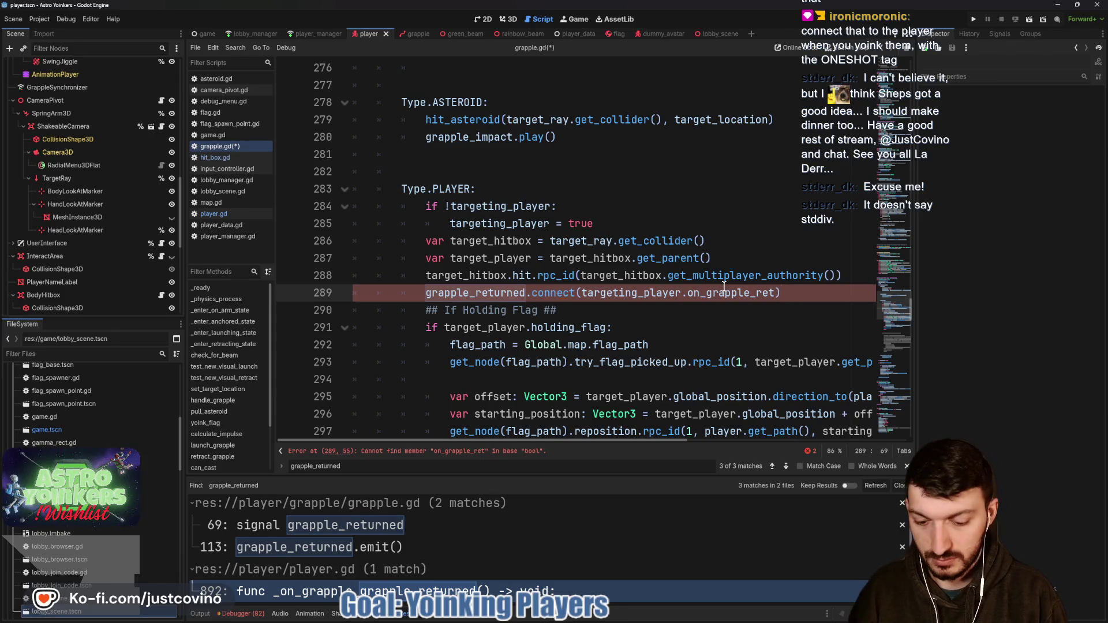
text(urned)
click(686, 295)
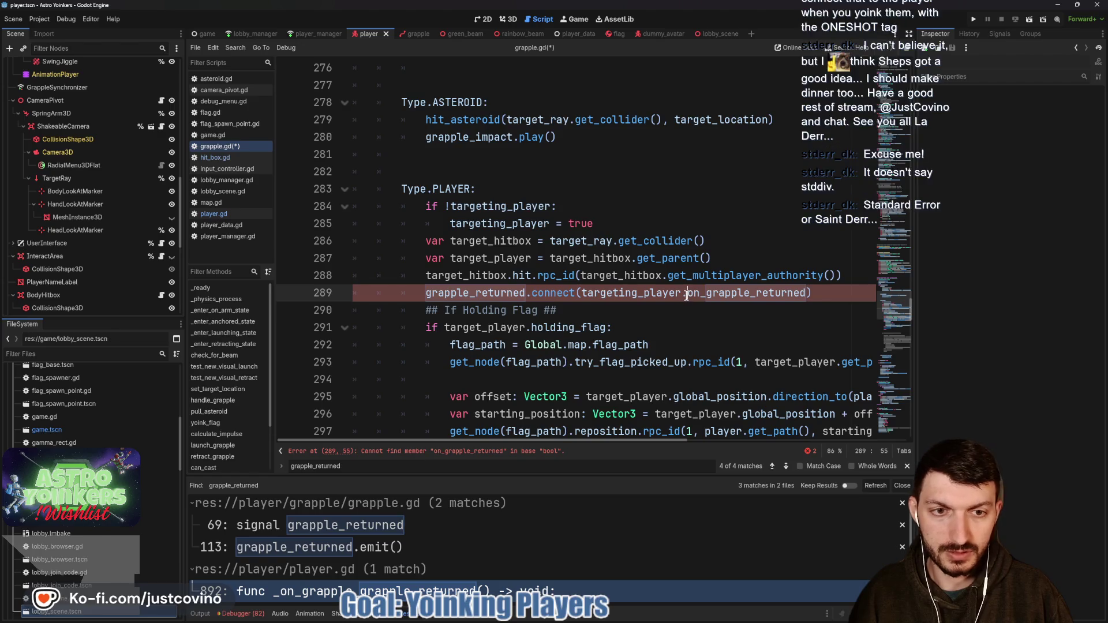
text(._)
click(814, 294)
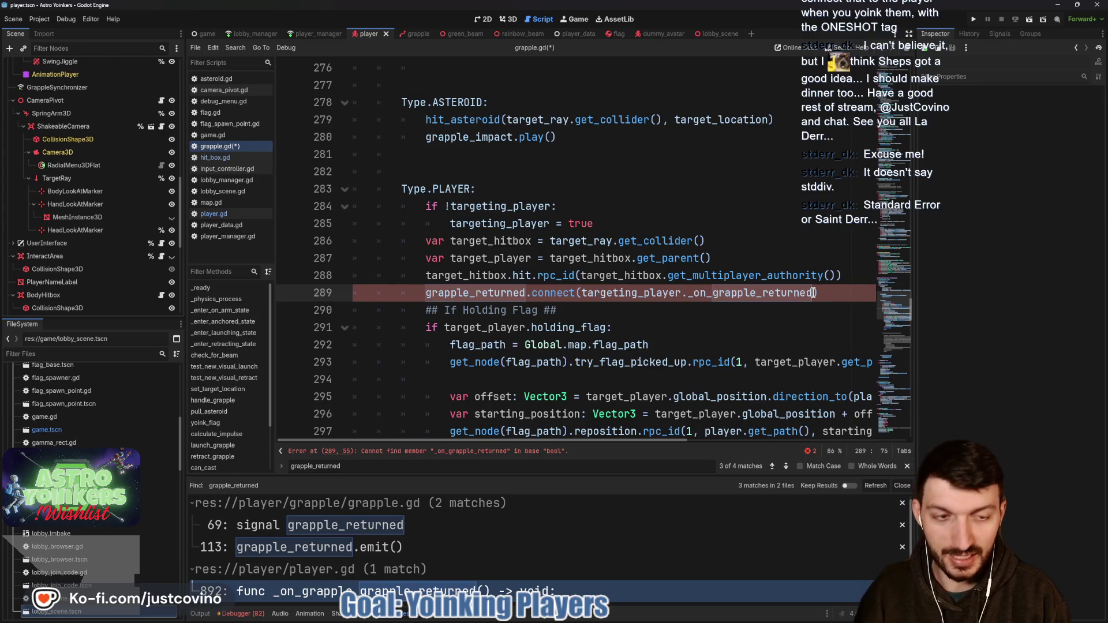
text(, 1)
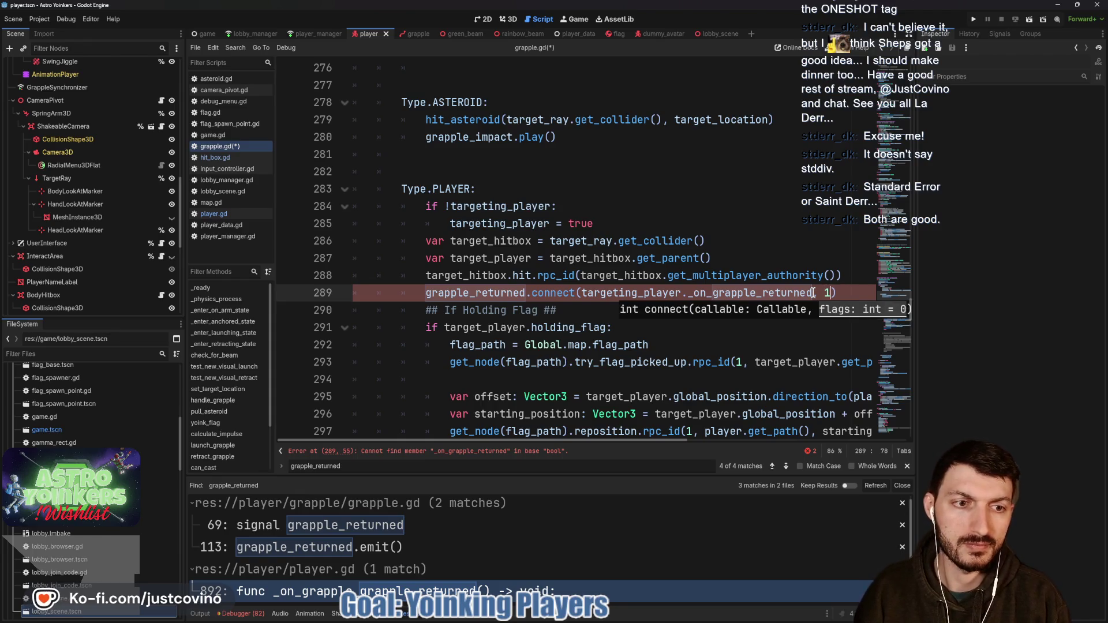
mouse_move(570, 294)
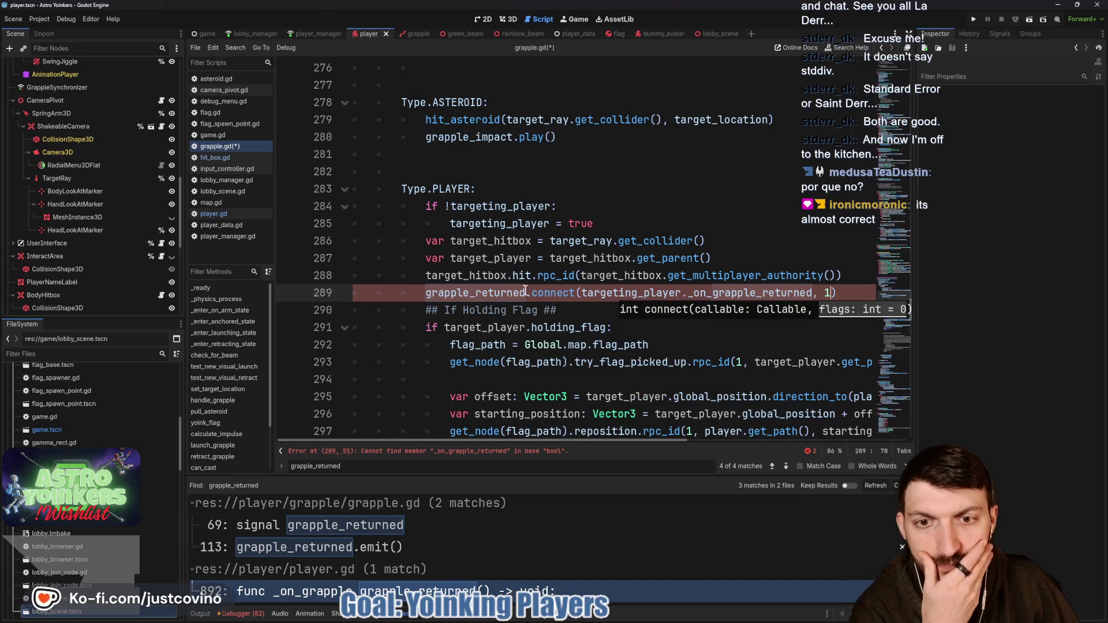
- Insert a blank line after the connect call on line 289
mouse_move(513, 293)
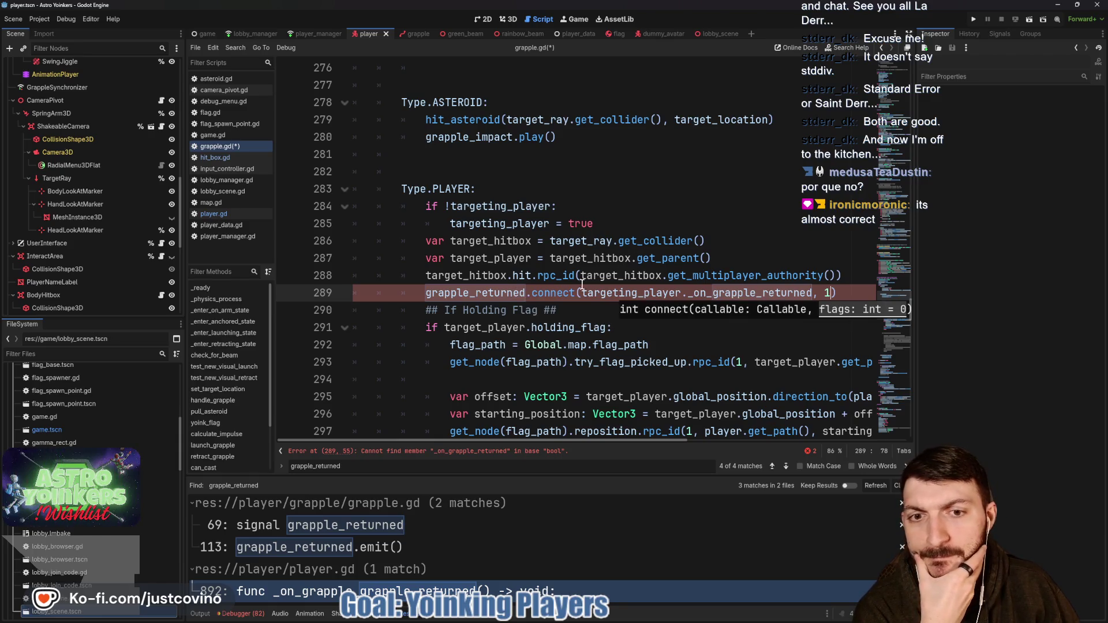
click(424, 310)
key(Return)
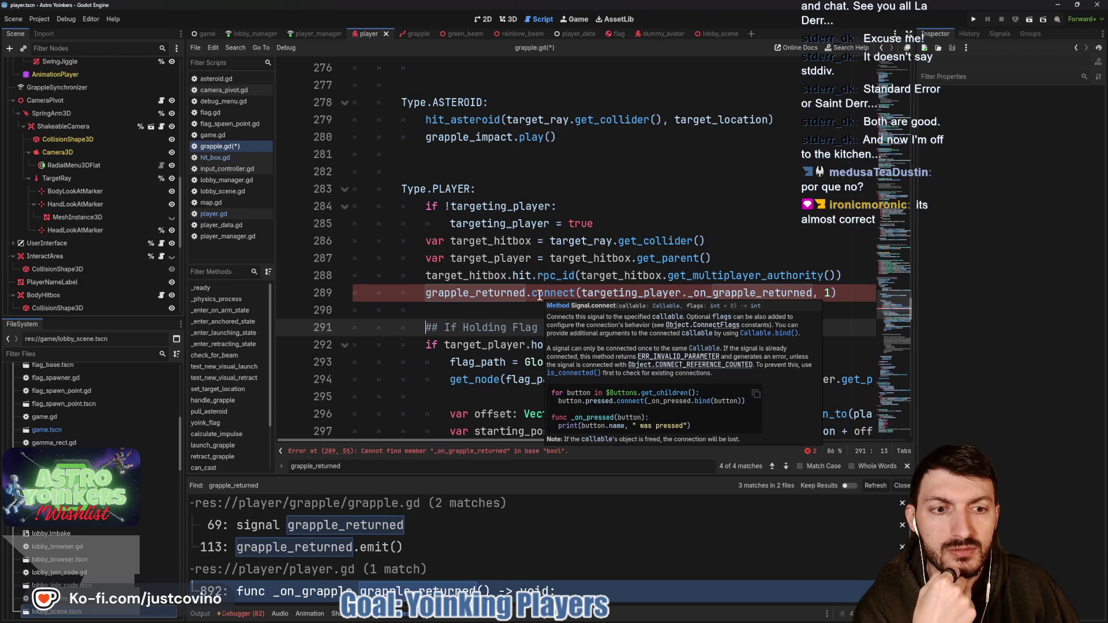
- Change targeting_player to target_player in the connect call
mouse_move(613, 293)
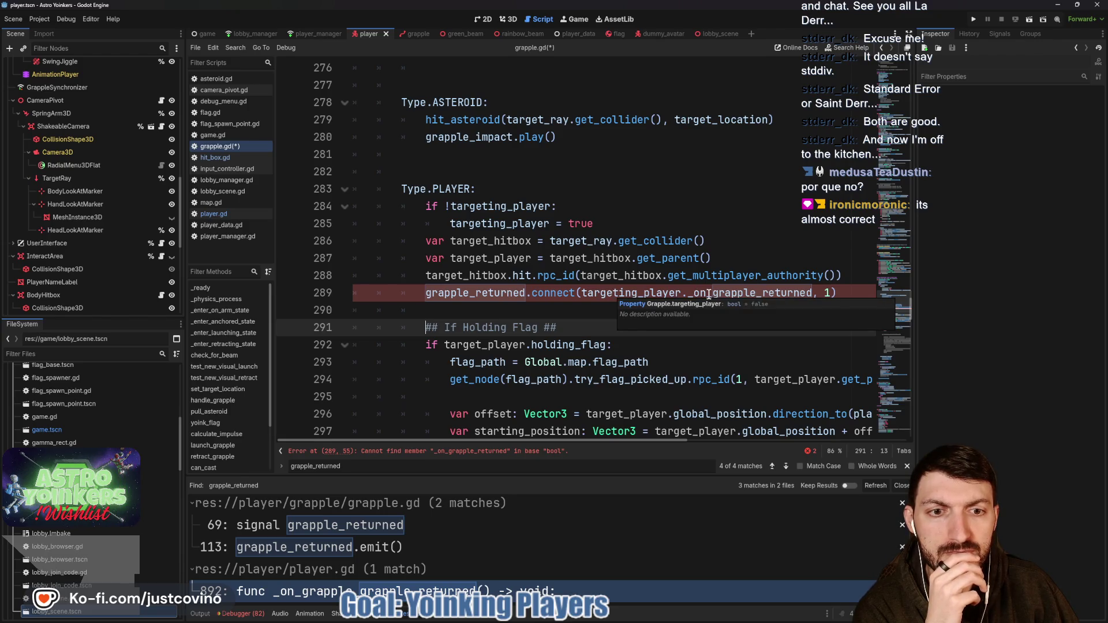
drag(639, 293, 619, 294)
key(BackSpace)
key(BackSpace)
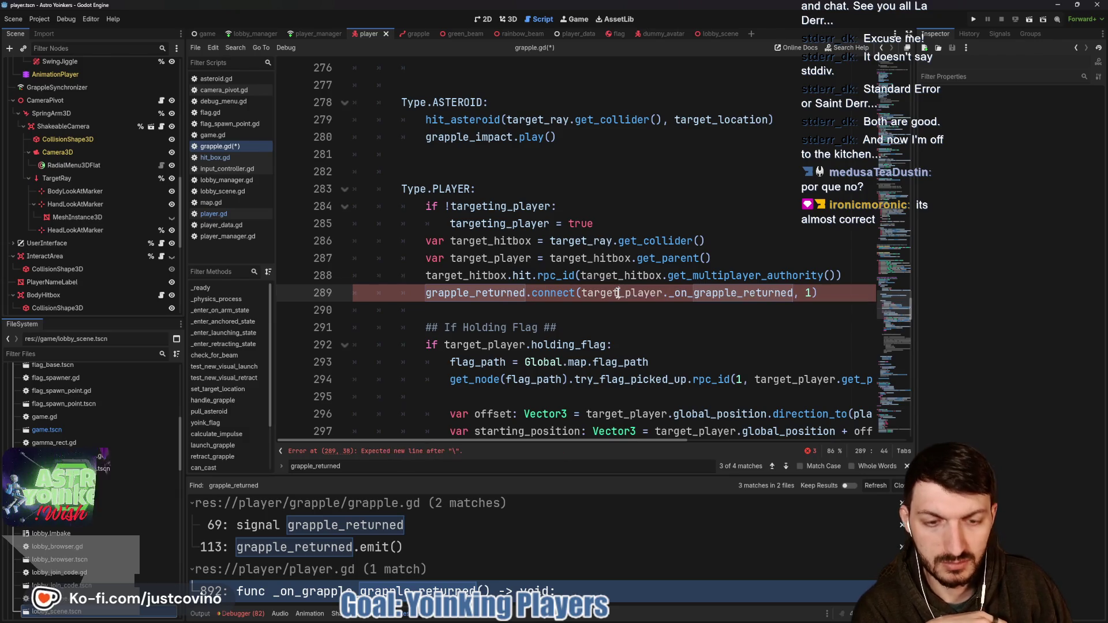
text(t)
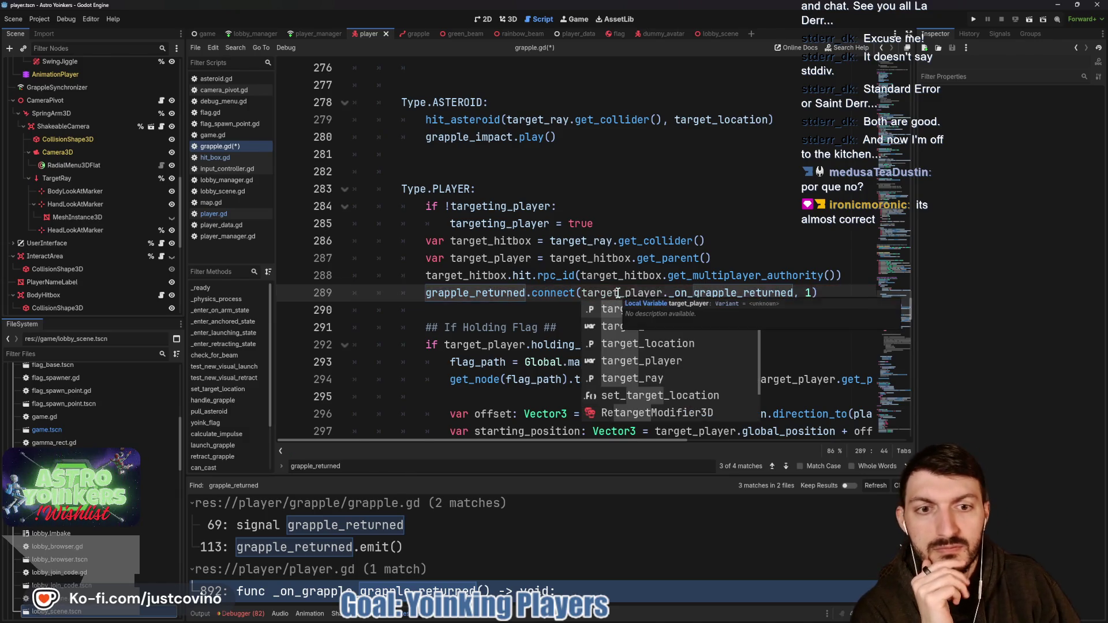
click(585, 310)
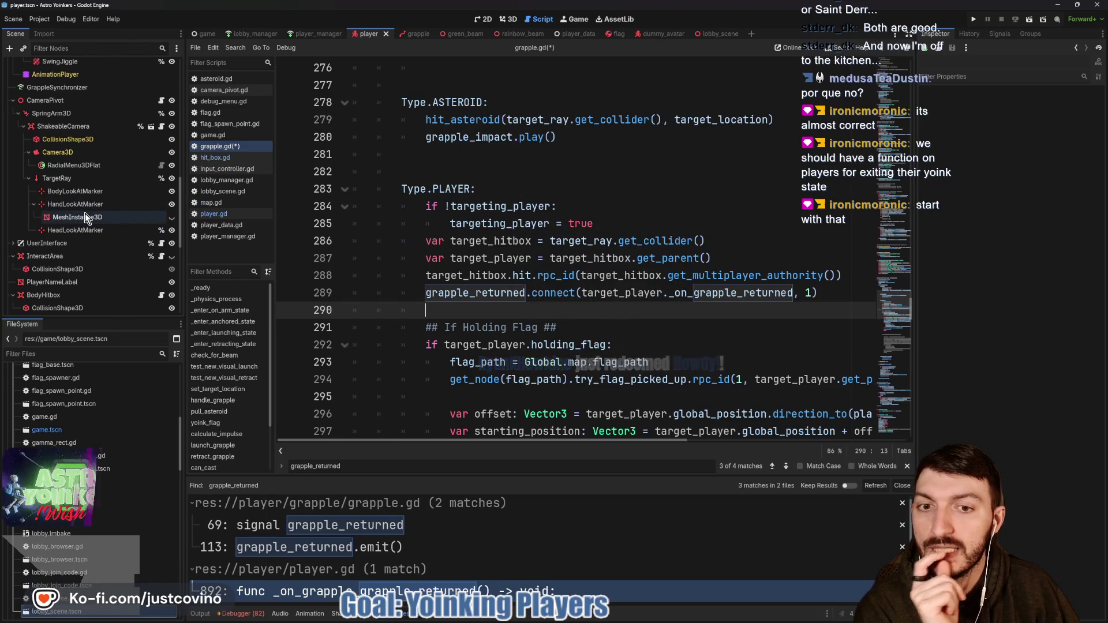
- Switch to player.gd, scroll up to enter_yoinked_state at line 474 and place the caret below it
scroll(84, 217, up, 2)
scroll(85, 217, up, 10)
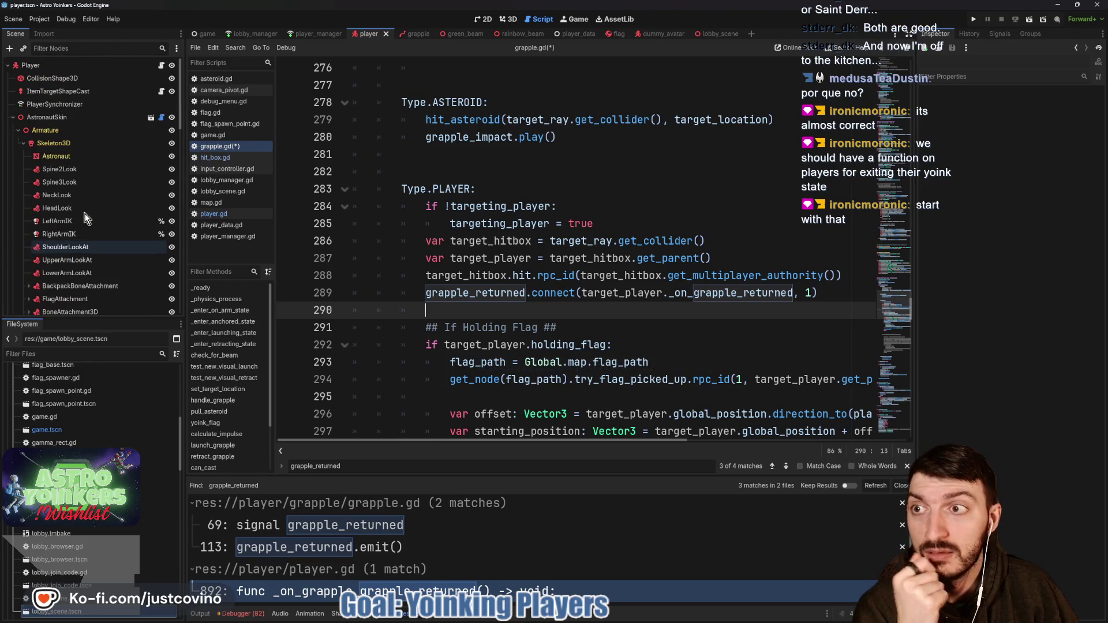
click(161, 65)
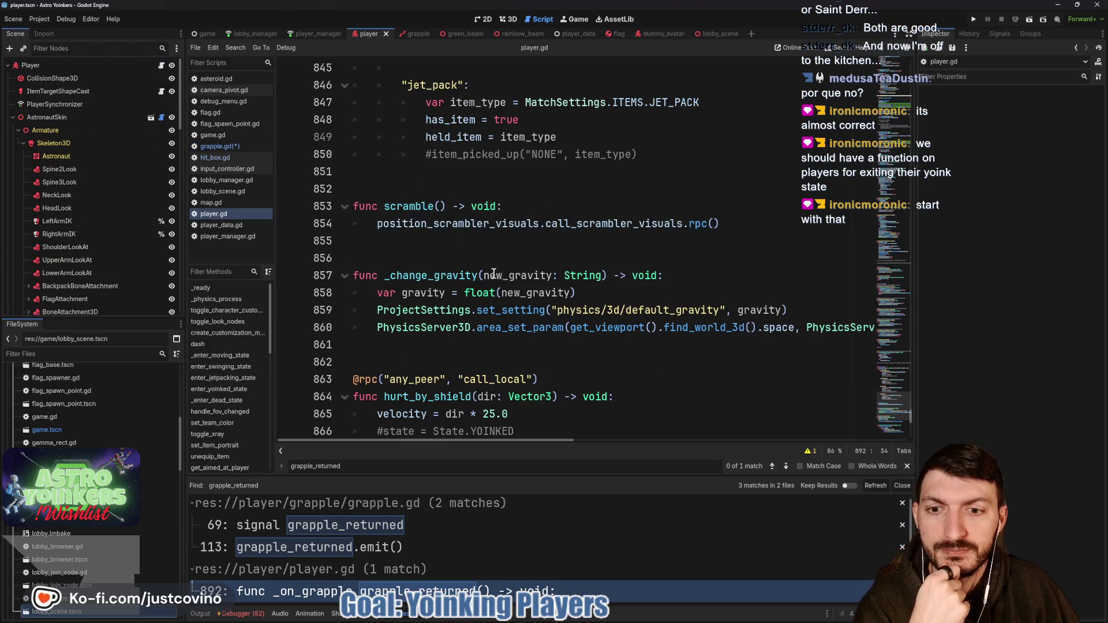
scroll(493, 273, up, 15)
scroll(491, 274, up, 15)
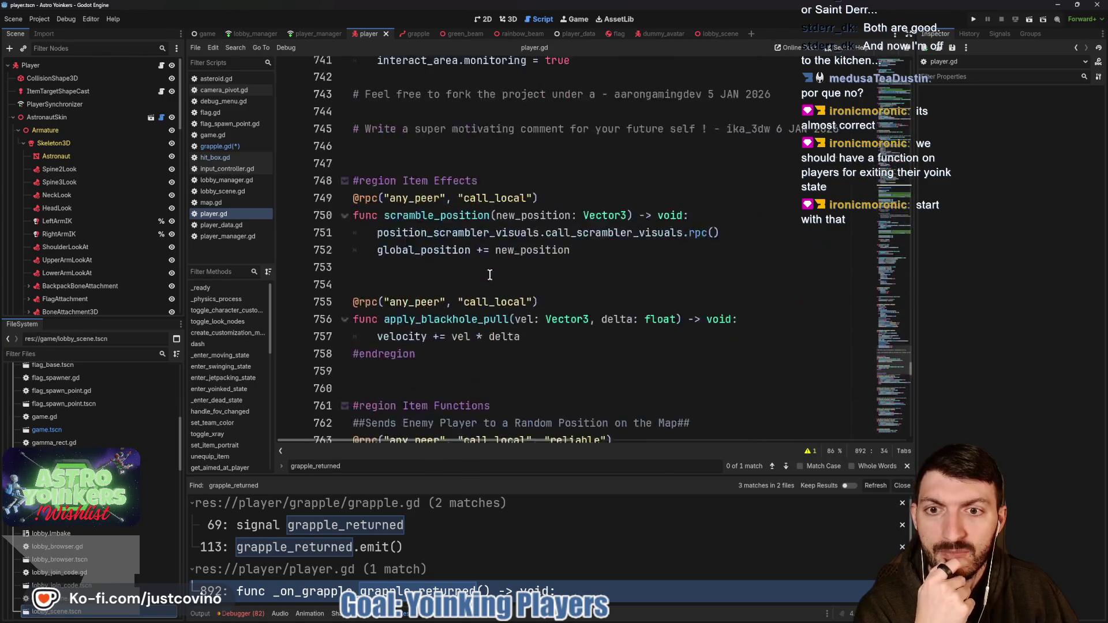
scroll(490, 275, up, 5)
scroll(490, 274, down, 3)
scroll(489, 274, up, 6)
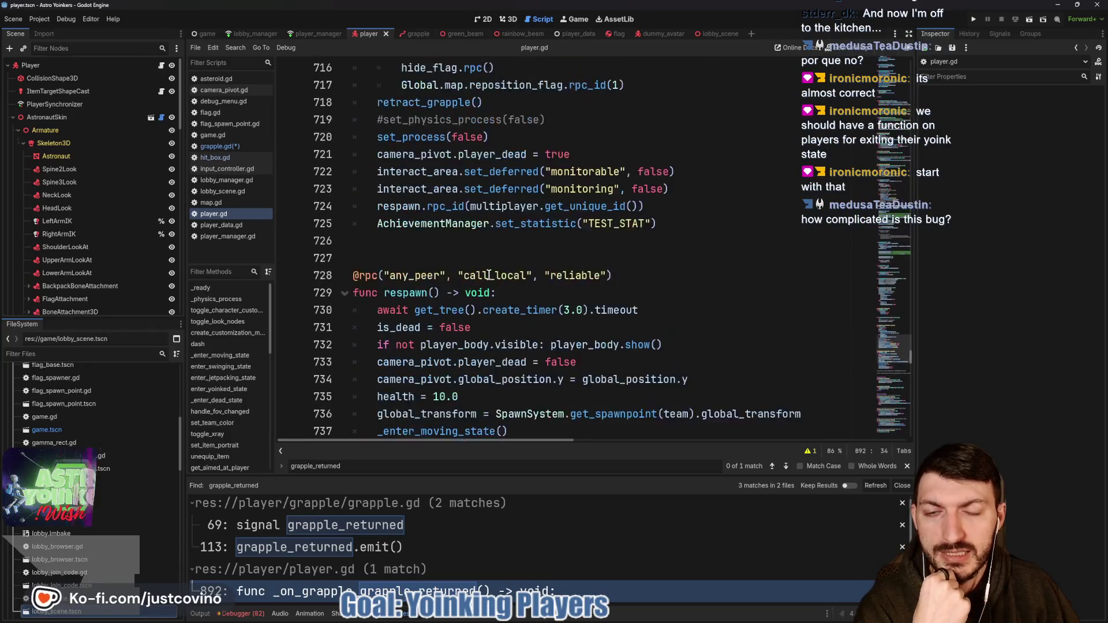
scroll(489, 274, up, 14)
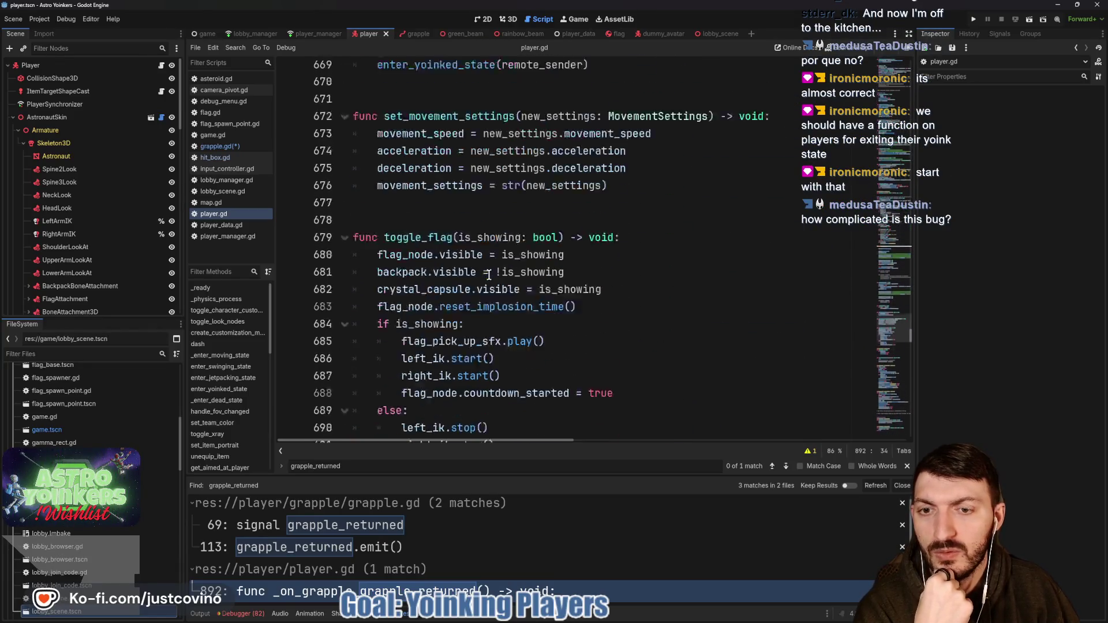
scroll(489, 275, up, 17)
scroll(489, 275, down, 4)
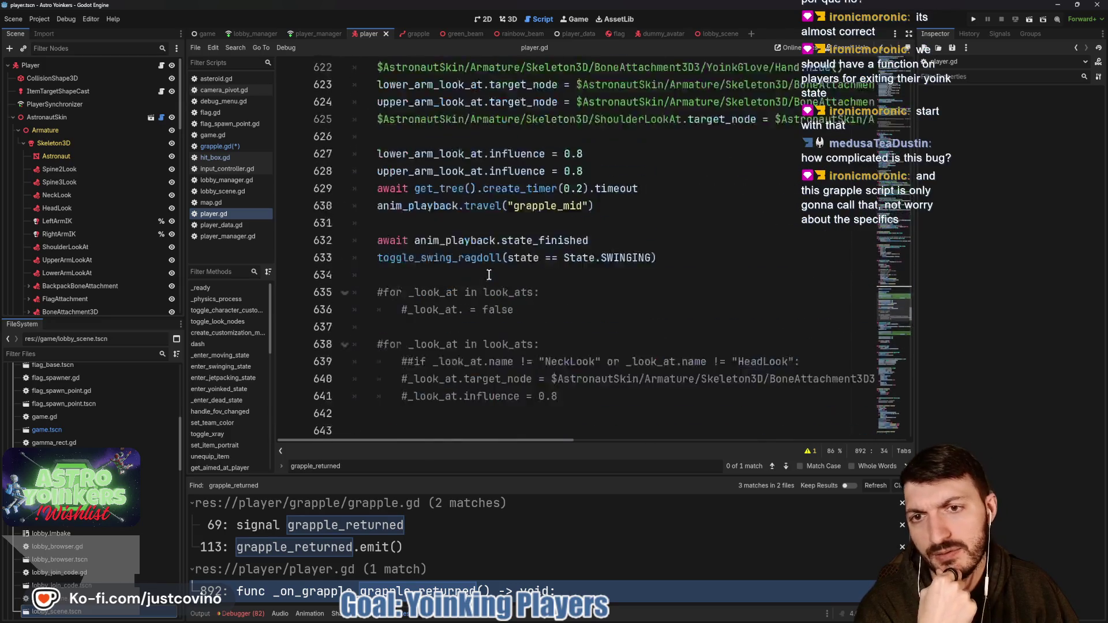
scroll(489, 275, up, 20)
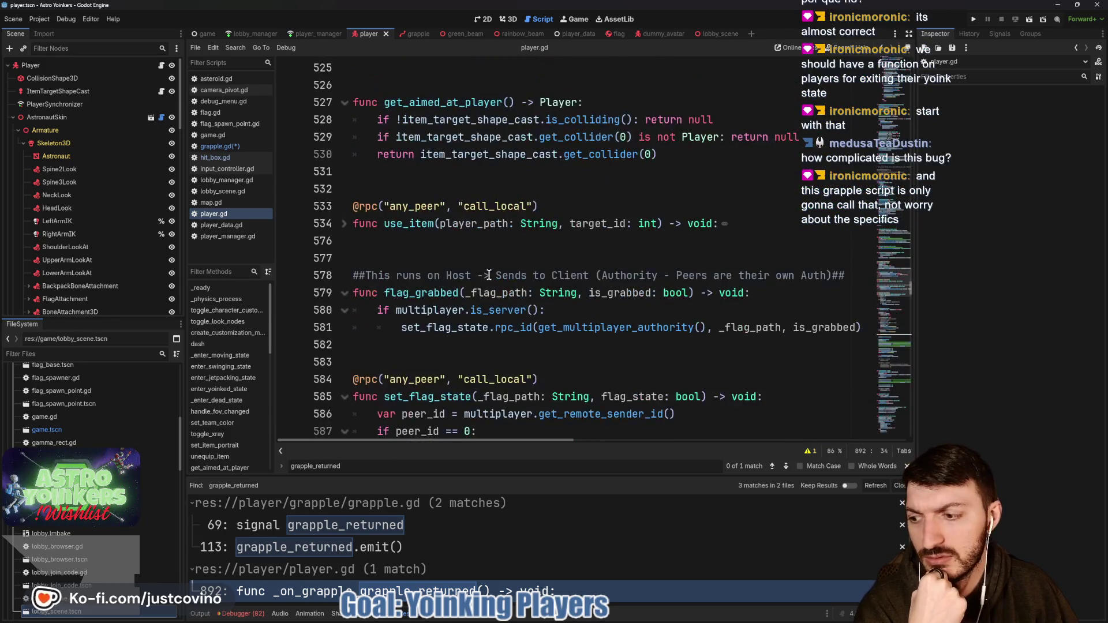
scroll(489, 275, up, 1)
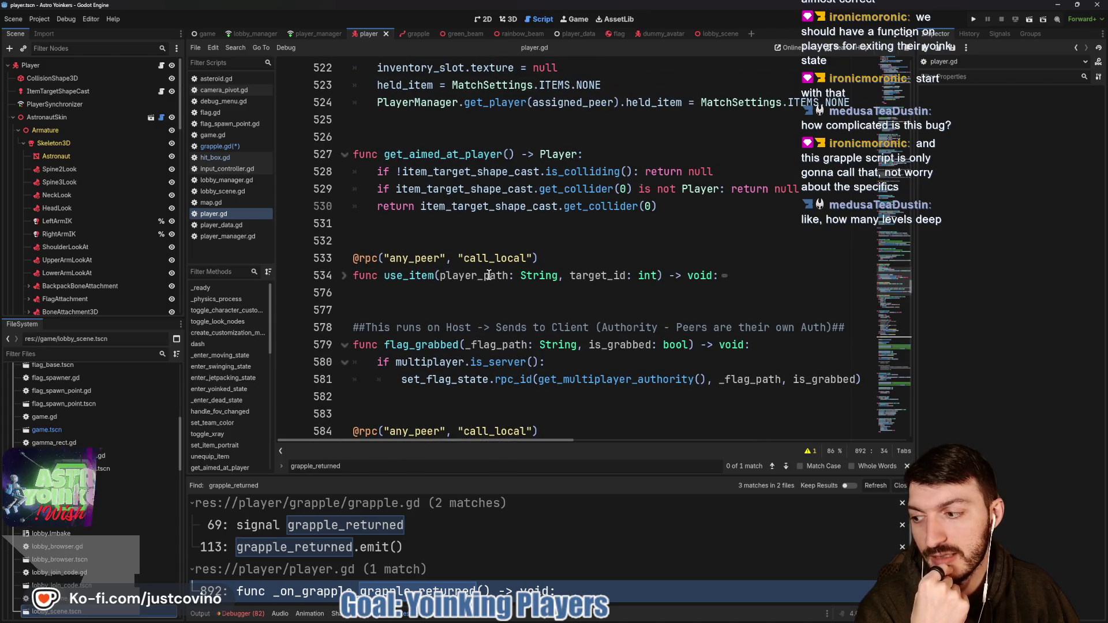
scroll(488, 275, up, 17)
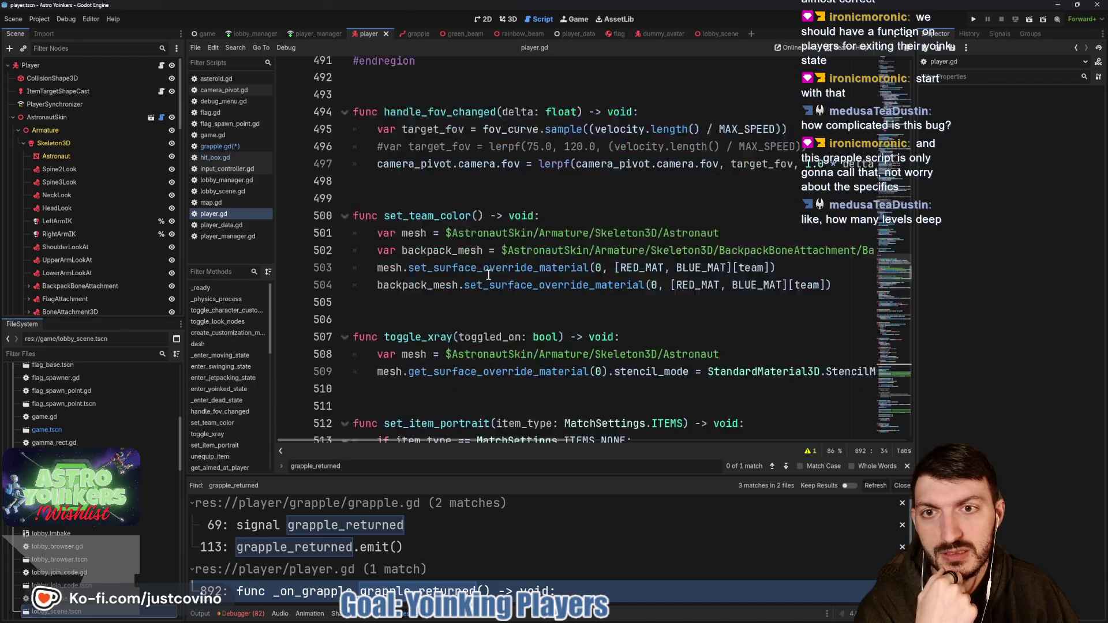
scroll(489, 275, up, 1)
scroll(489, 275, down, 2)
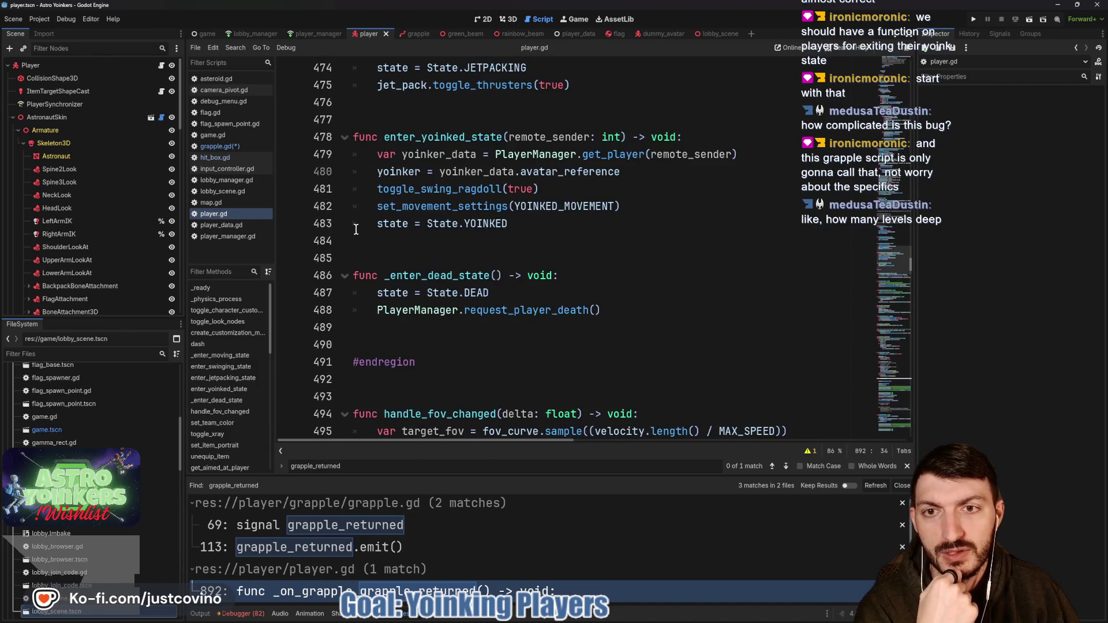
click(413, 250)
- Add func exit_yoink_state() -> void: with yoinker = null as its first line
key(Return)
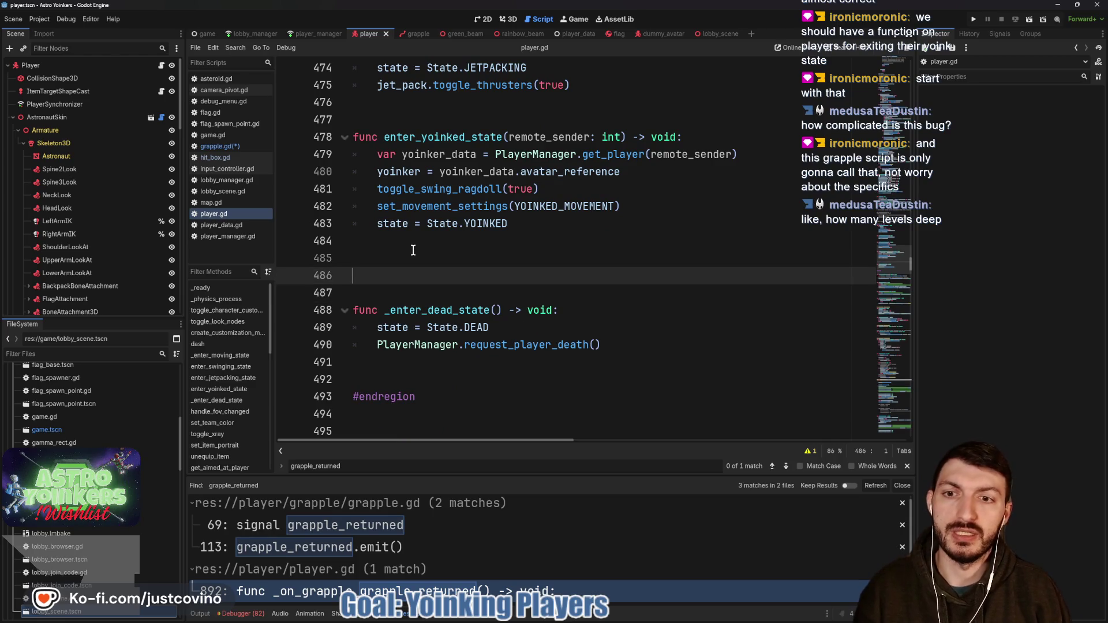
key(Up)
text(func e)
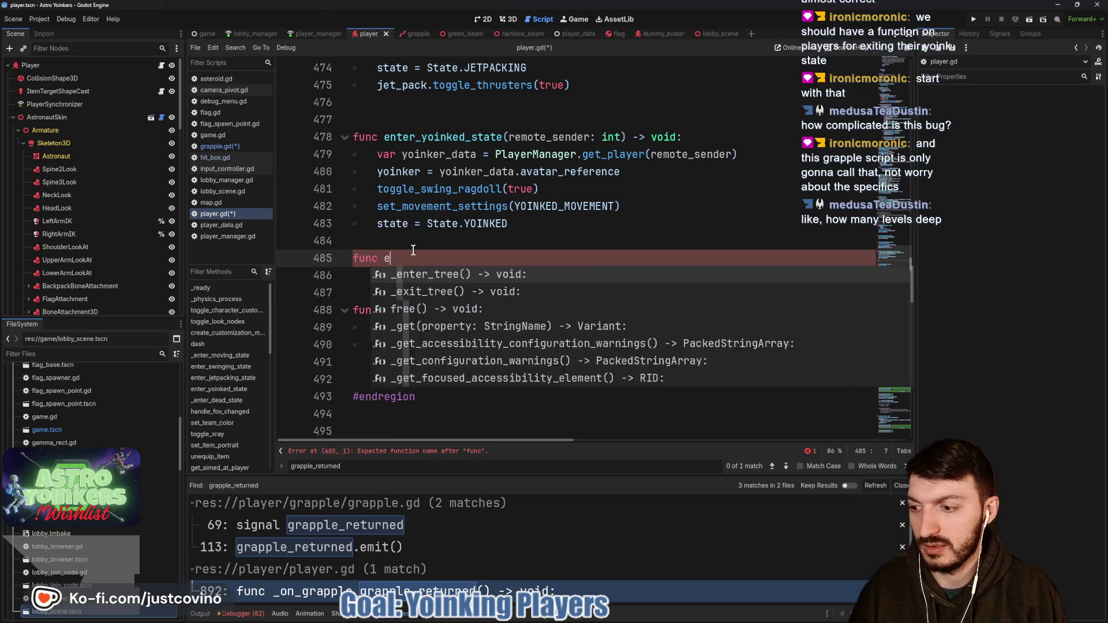
text(xit_yoink_state)
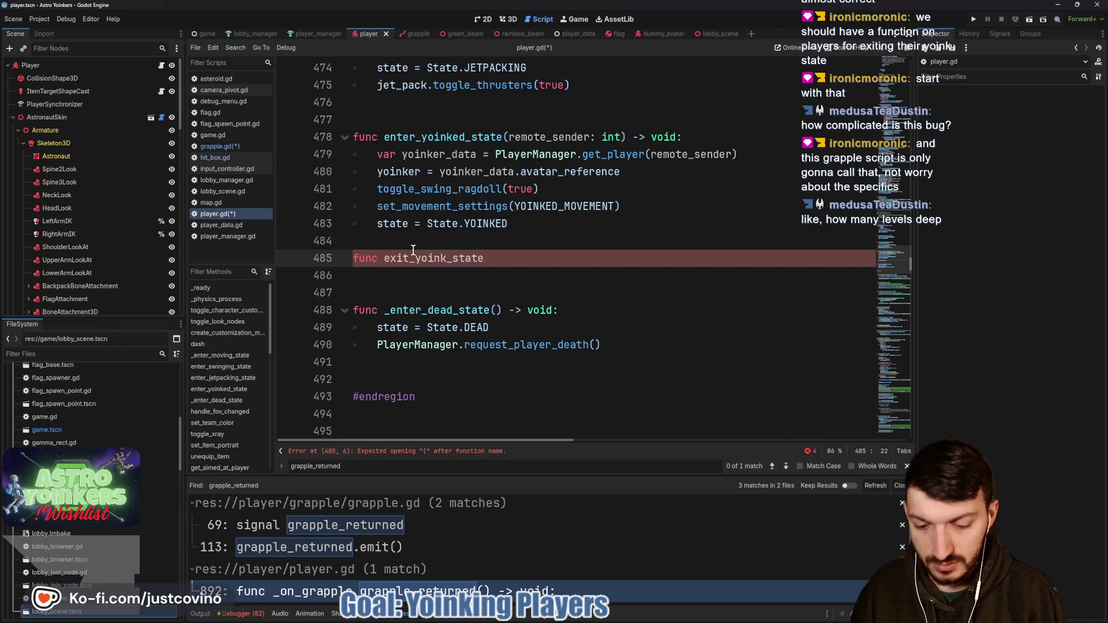
text(() -> void:)
key(Return)
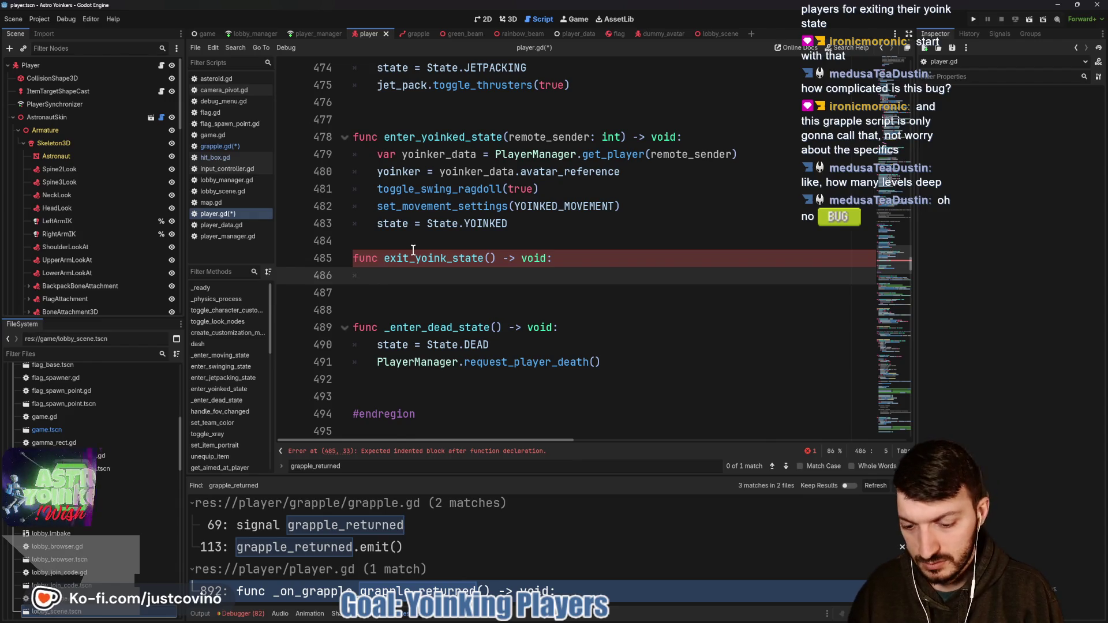
text(yoinker = null)
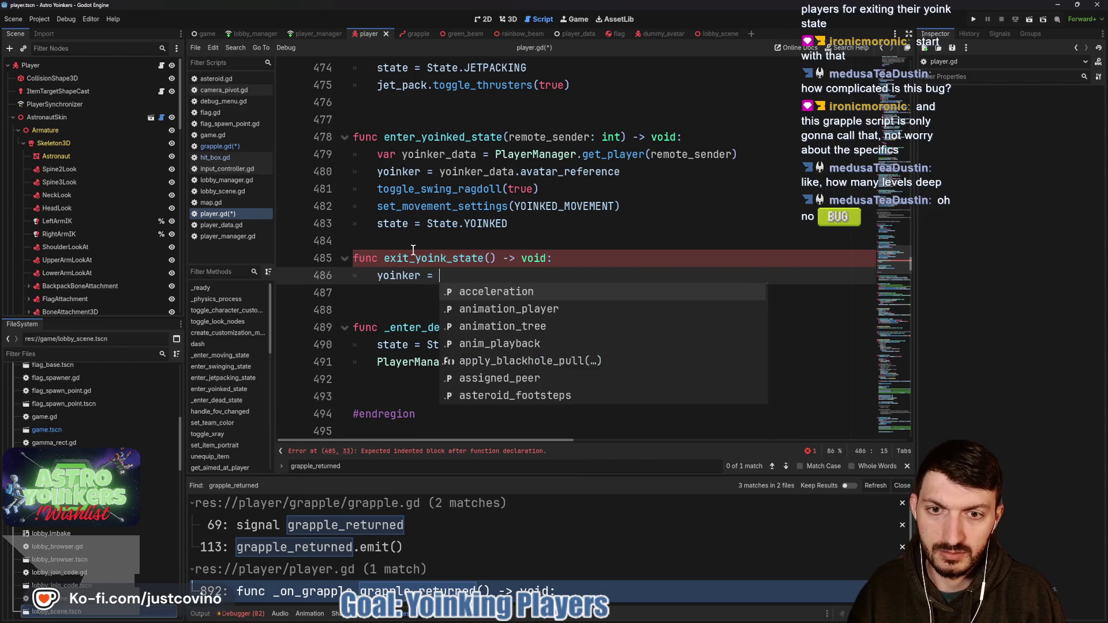
key(Return)
key(Return)
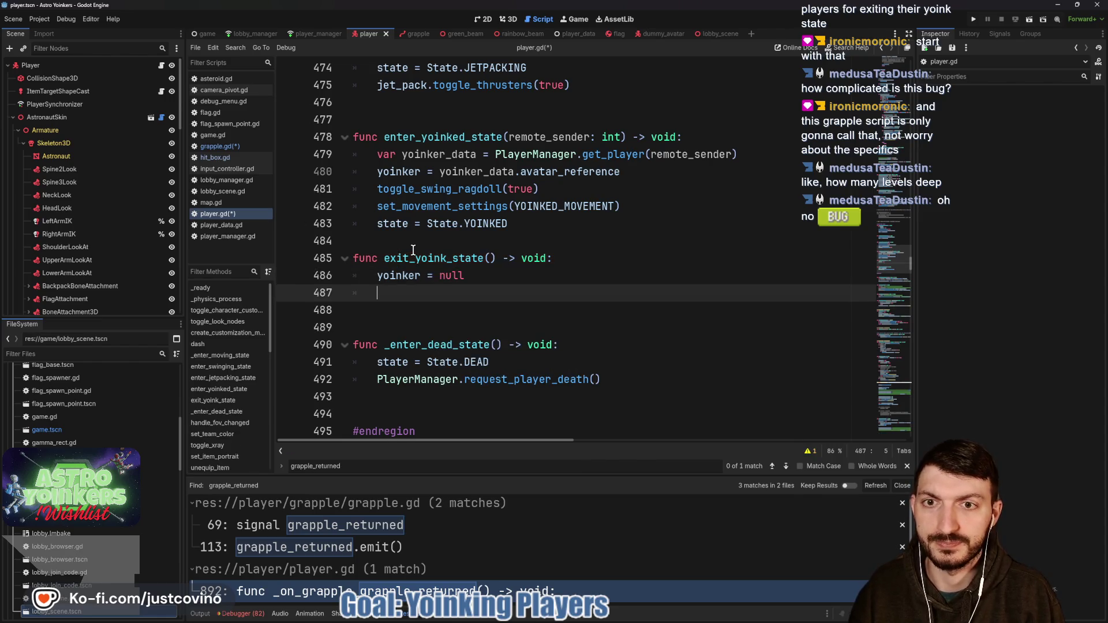
- Add toggle_swing_ragdoll(false) and _enter_moving_state() calls to the function body
text(toggle)
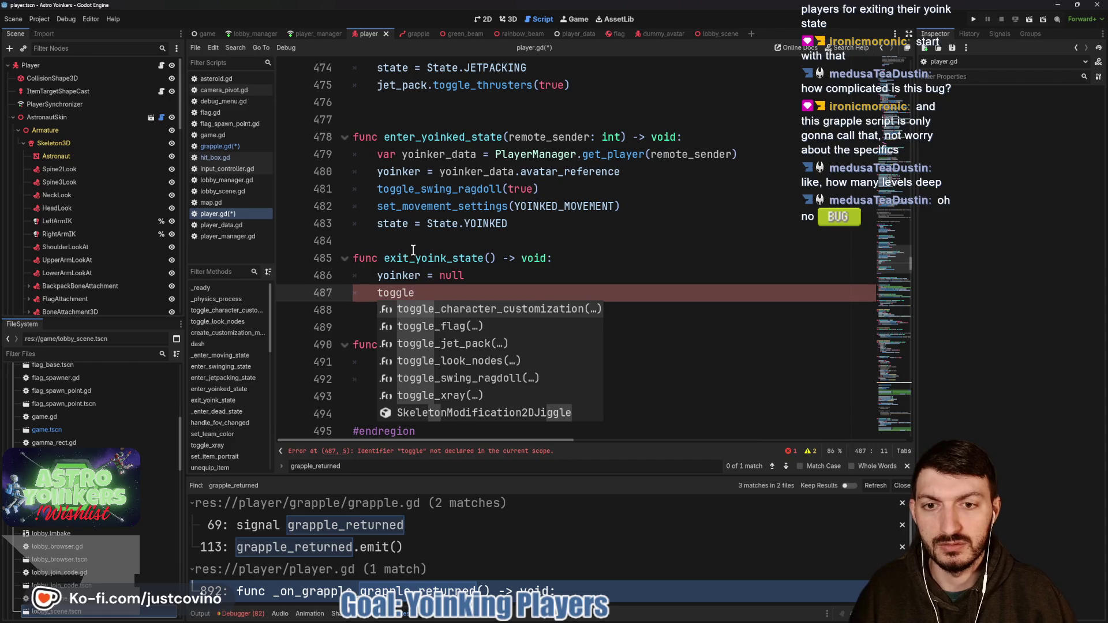
key(Down)
key(Down)
key(Down)
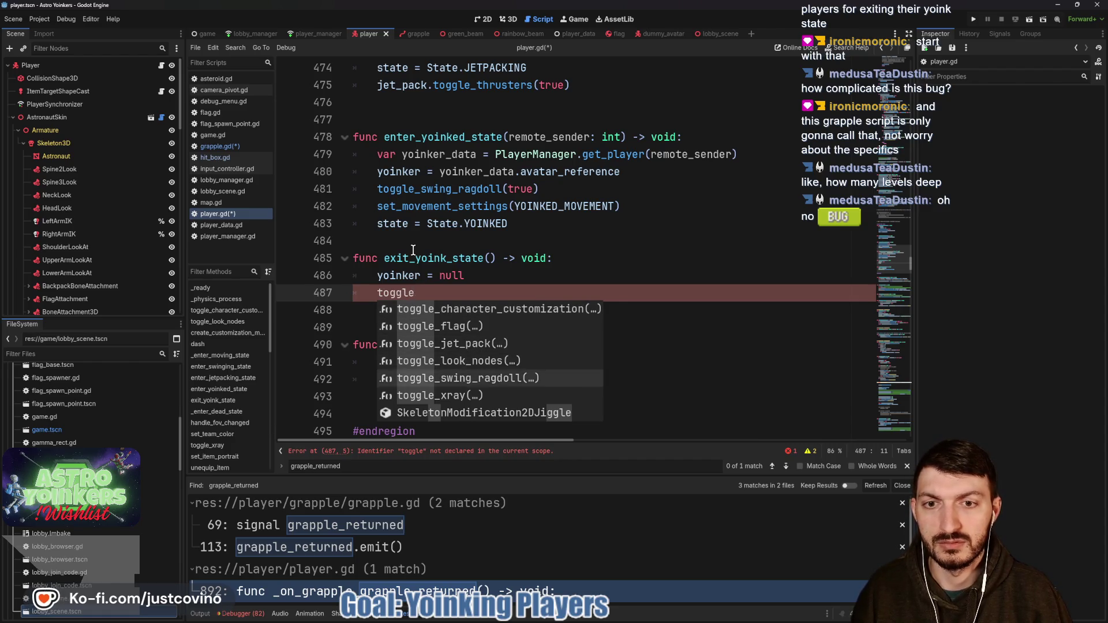
key(Return)
text(false)
key(End)
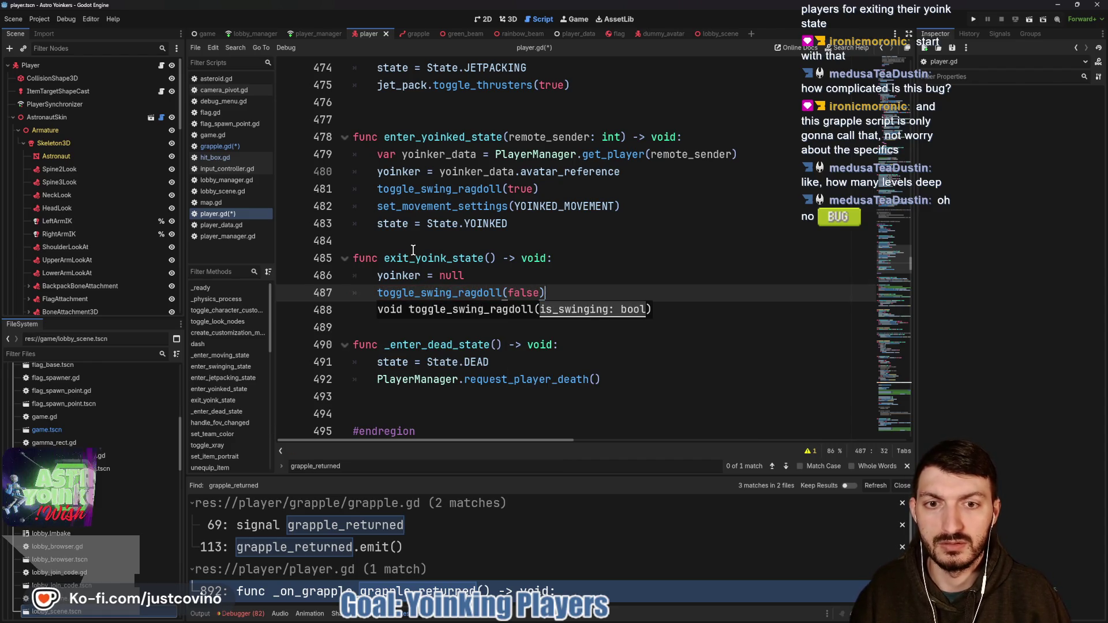
key(Return)
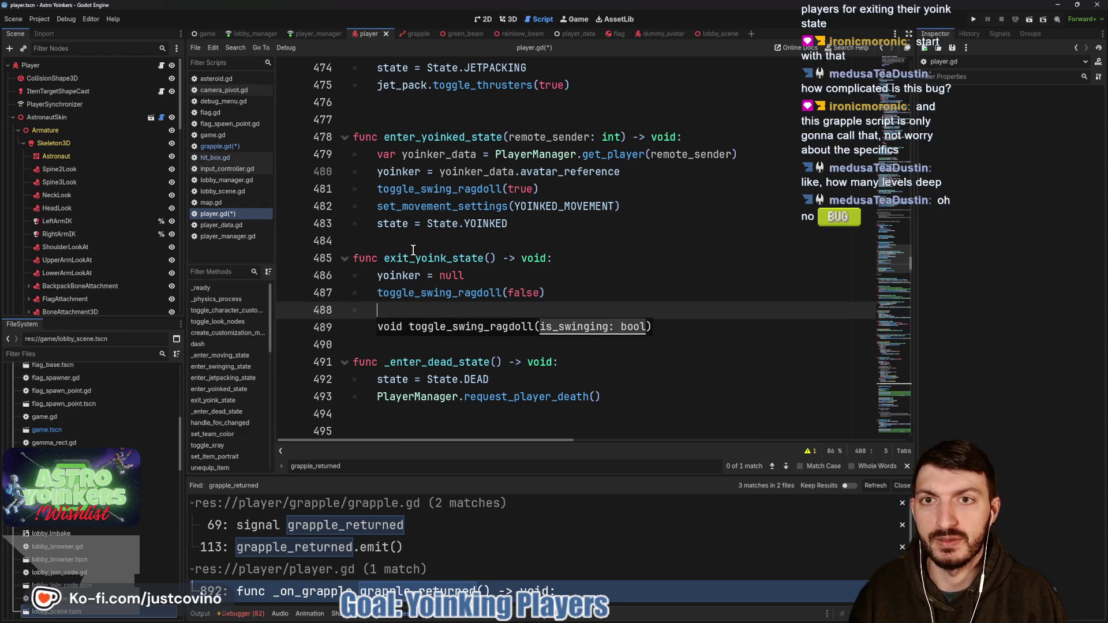
text(_enter)
key(Down)
key(Return)
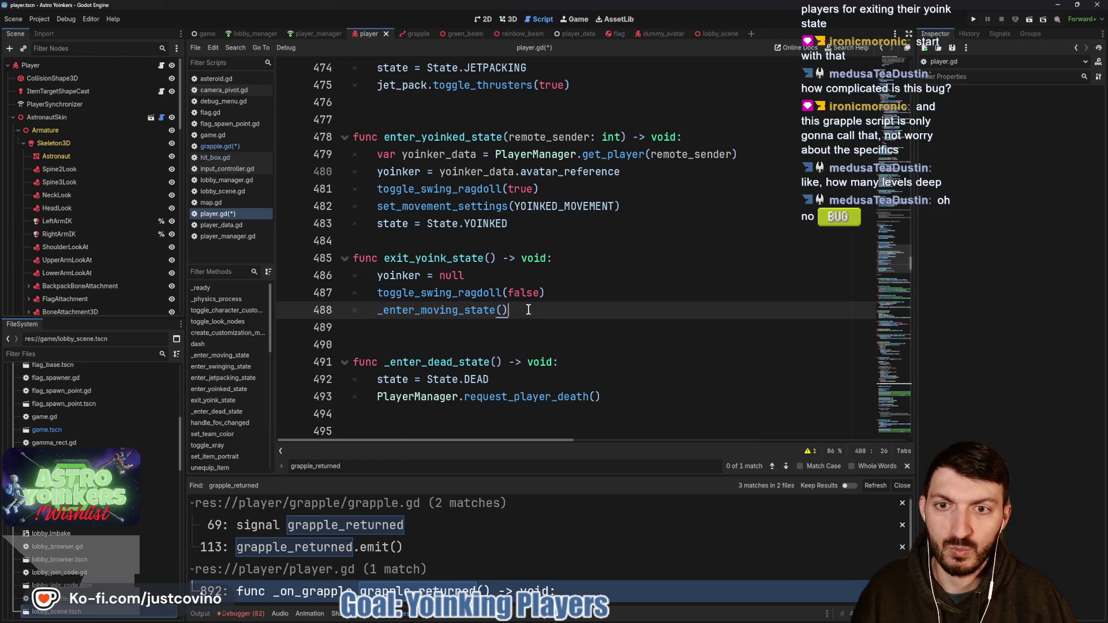
- Move _enter_moving_state() to the top of exit_yoink_state and save player.gd
drag(518, 311, 370, 307)
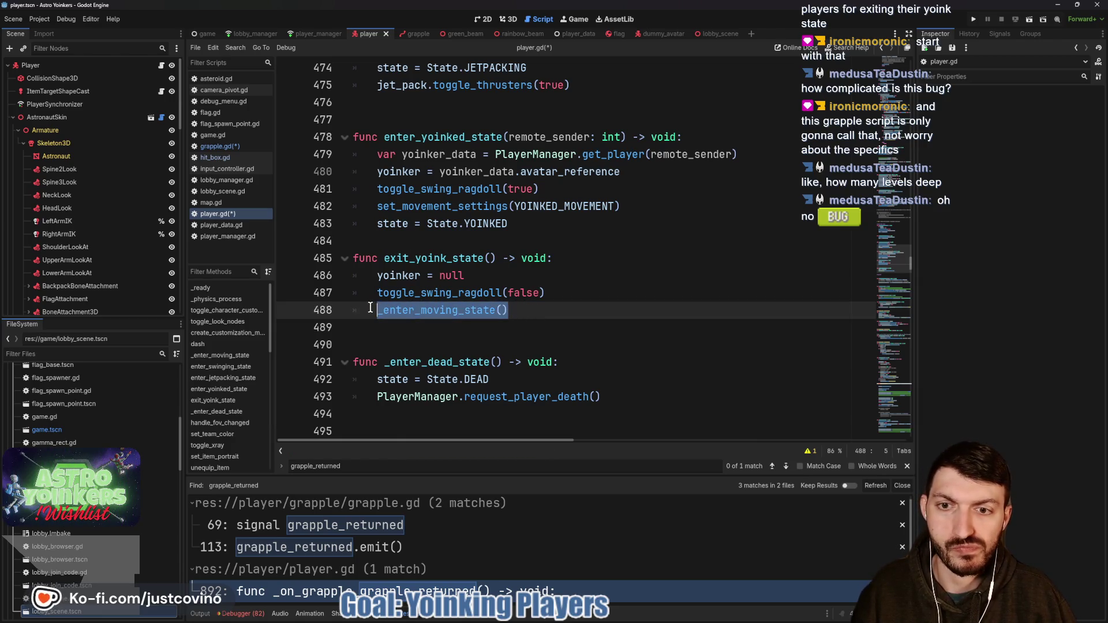
key(alt+Up)
key(alt+Up)
key(alt+Up)
key(alt+Down)
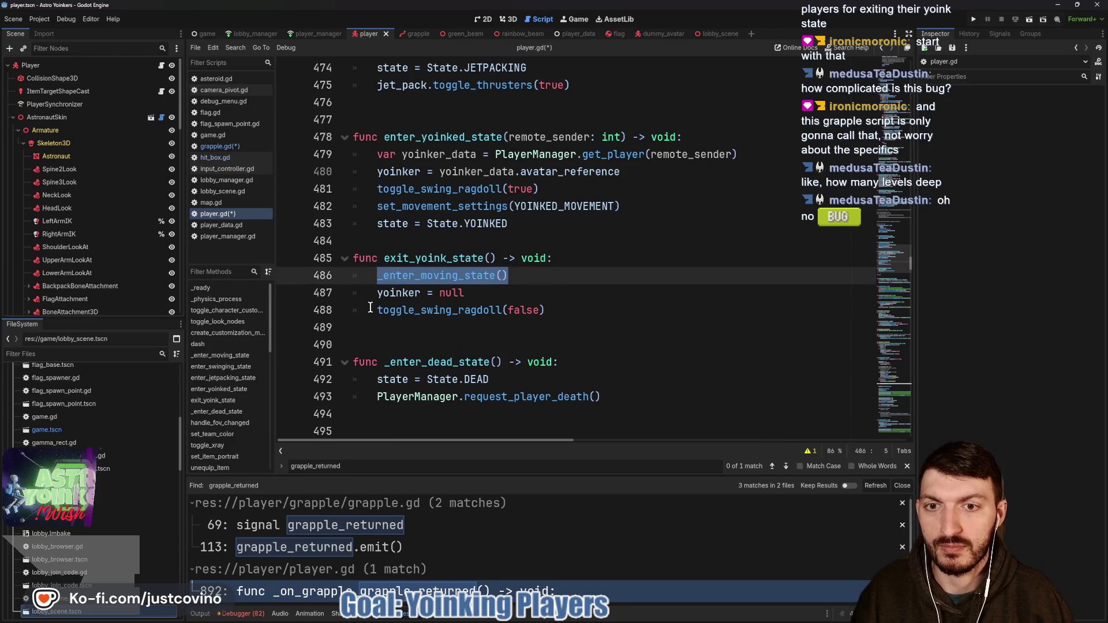
click(522, 293)
key(ctrl+s)
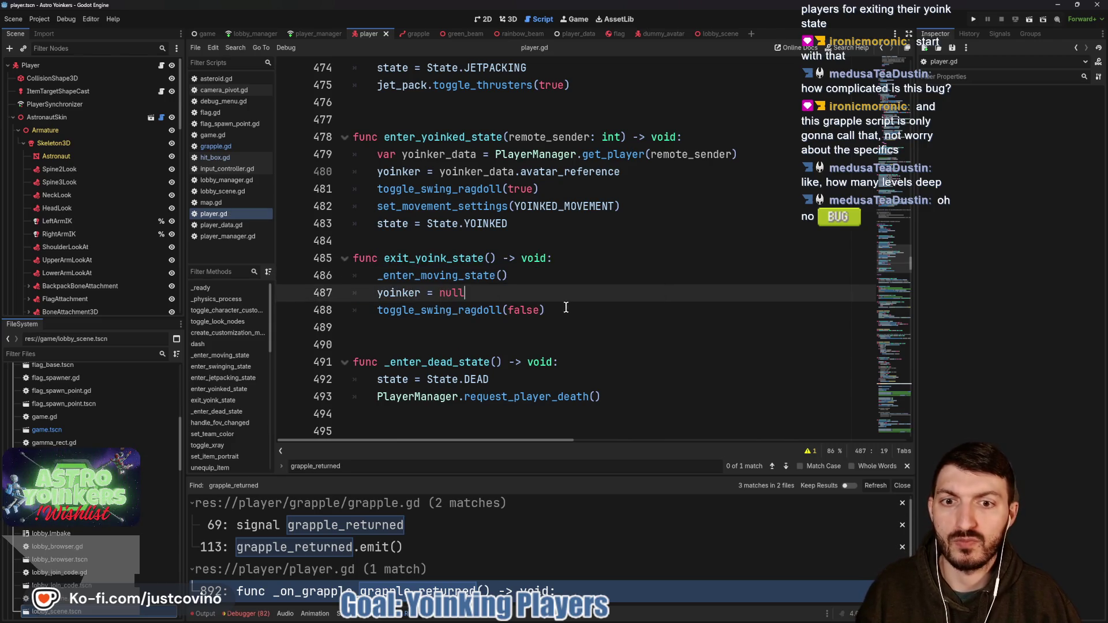
- Select the whole exit_yoink_state function
scroll(559, 308, up, 2)
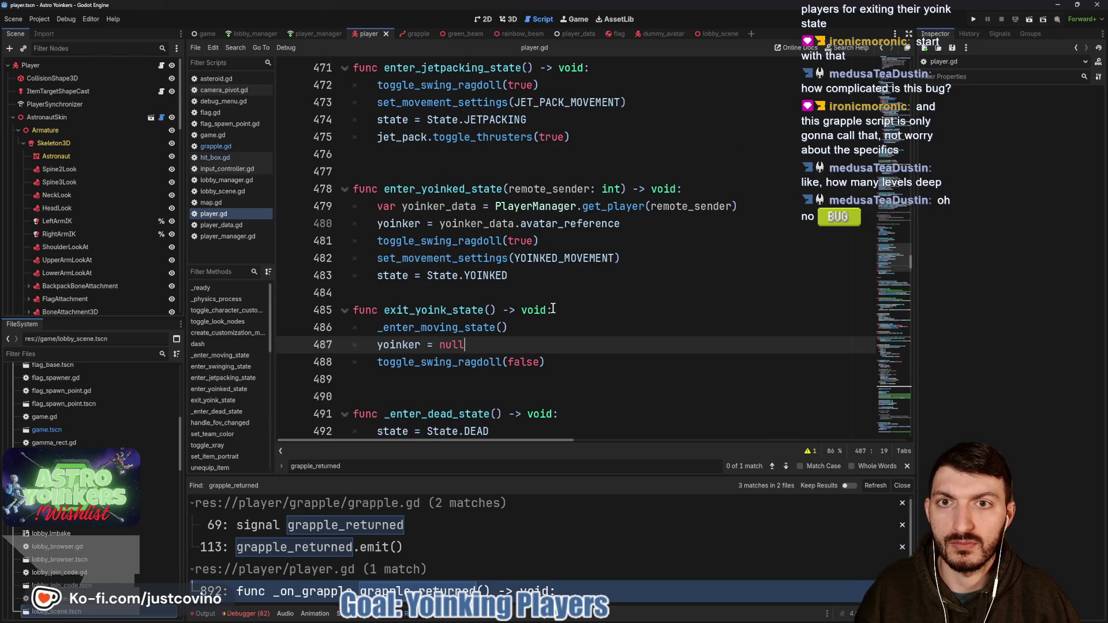
scroll(552, 309, up, 3)
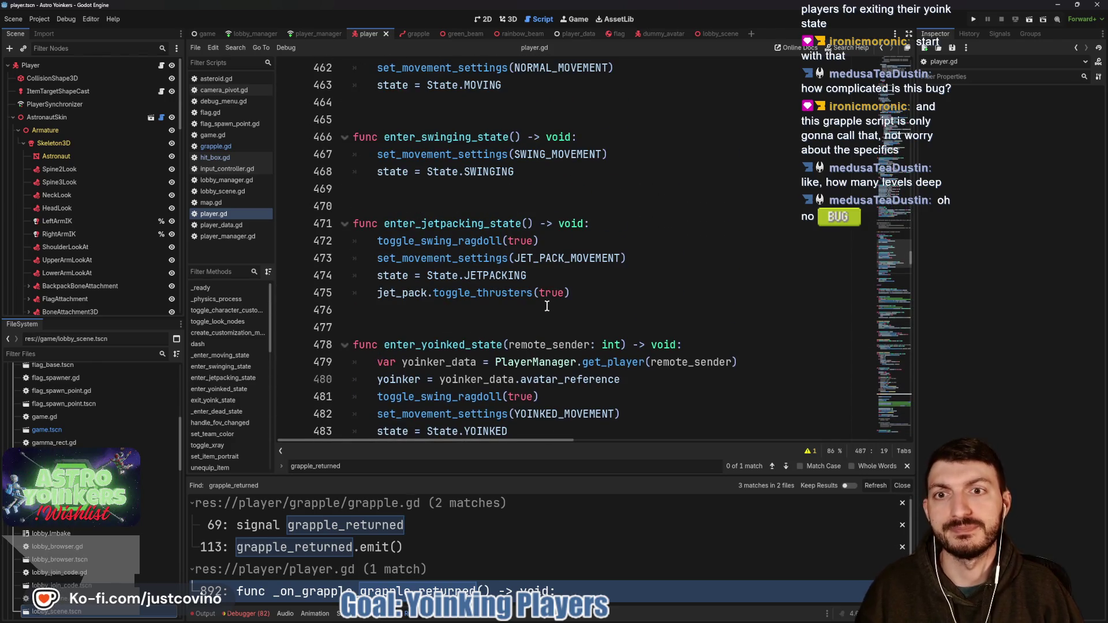
scroll(547, 306, up, 2)
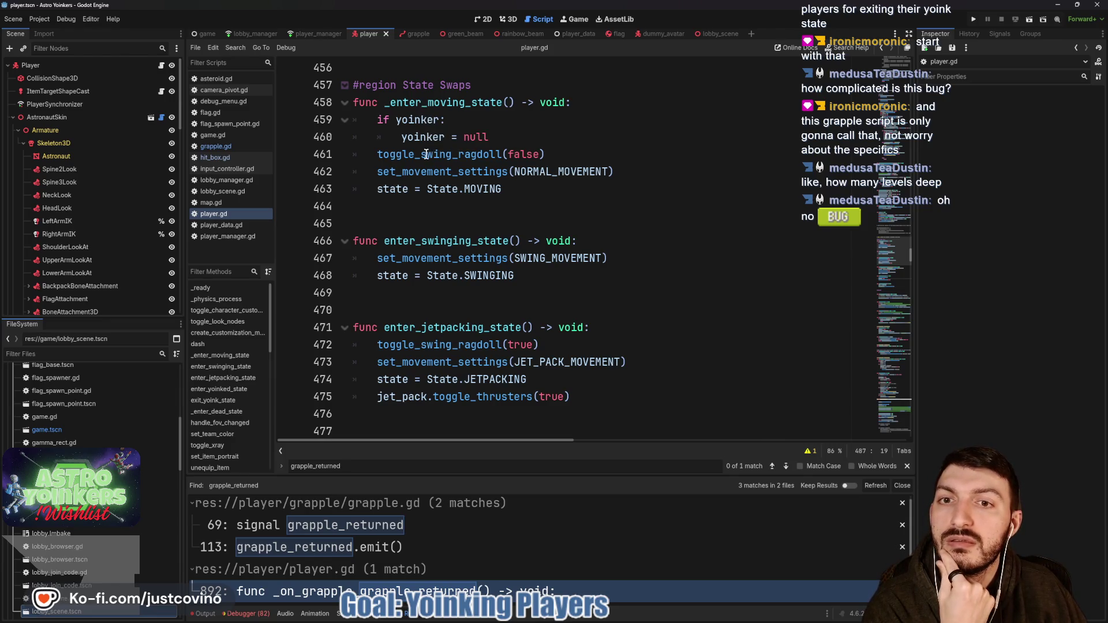
scroll(428, 164, down, 5)
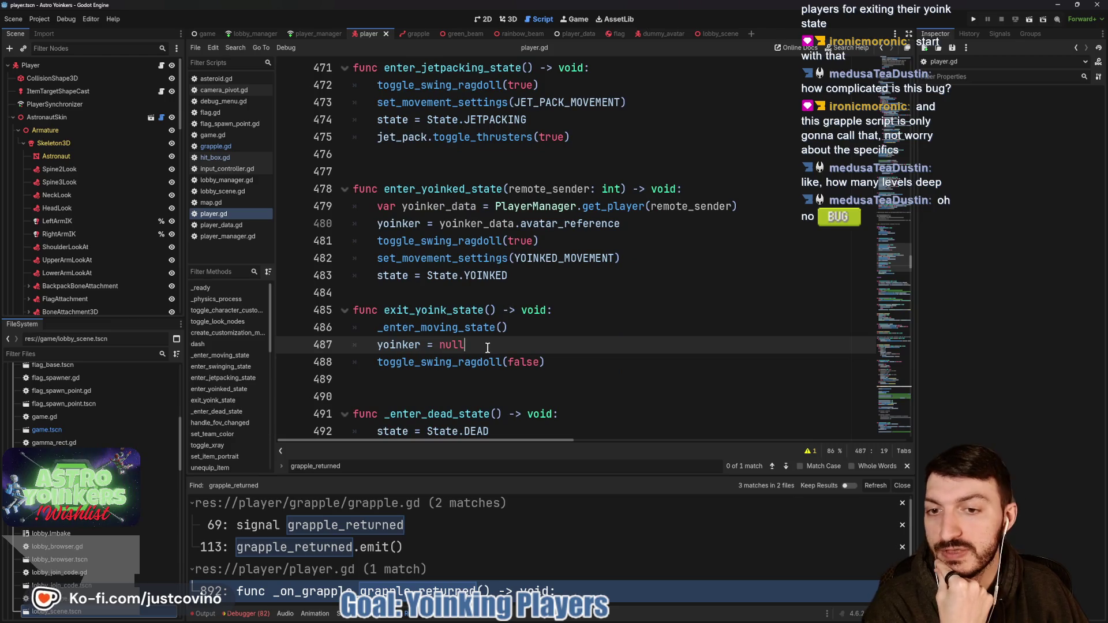
drag(603, 364, 300, 304)
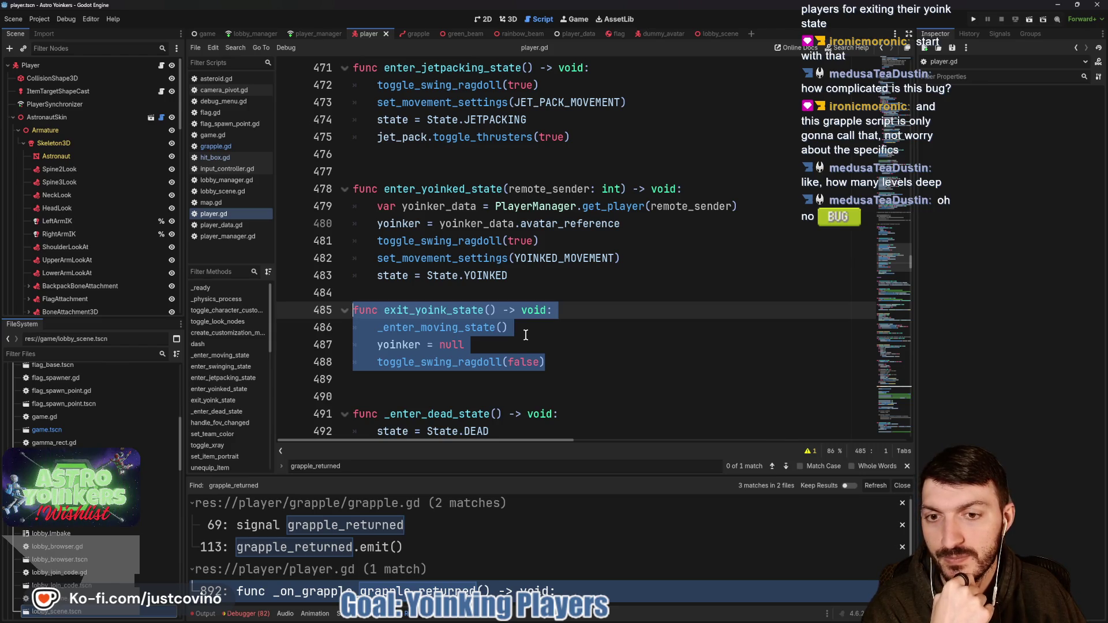
- Delete the exit_yoink_state function and the leftover blank lines above _enter_dead_state
key(BackSpace)
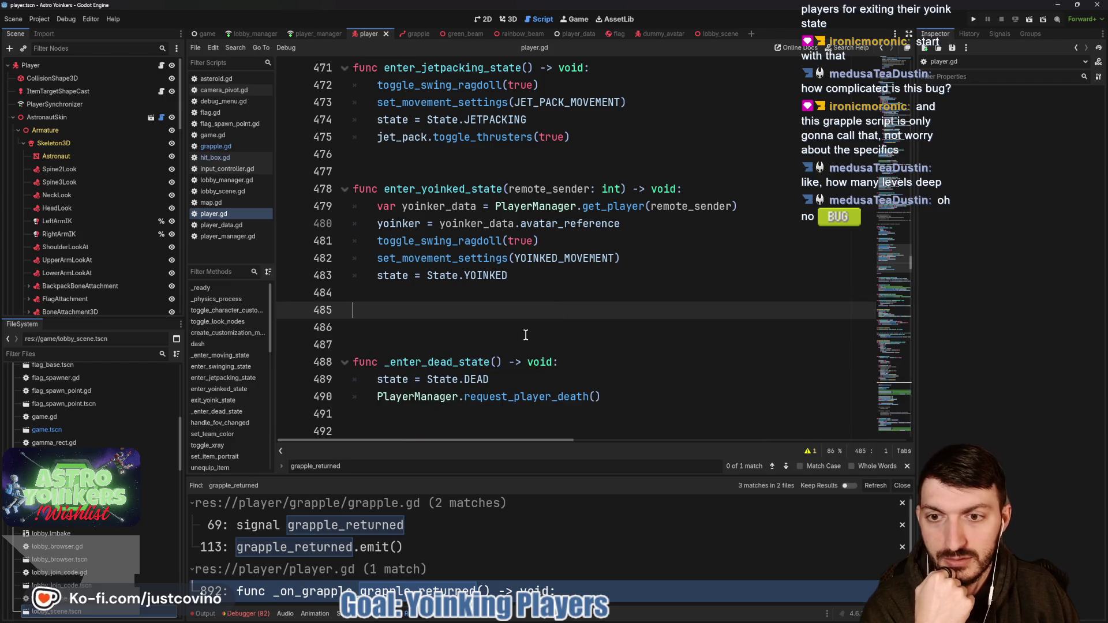
key(BackSpace)
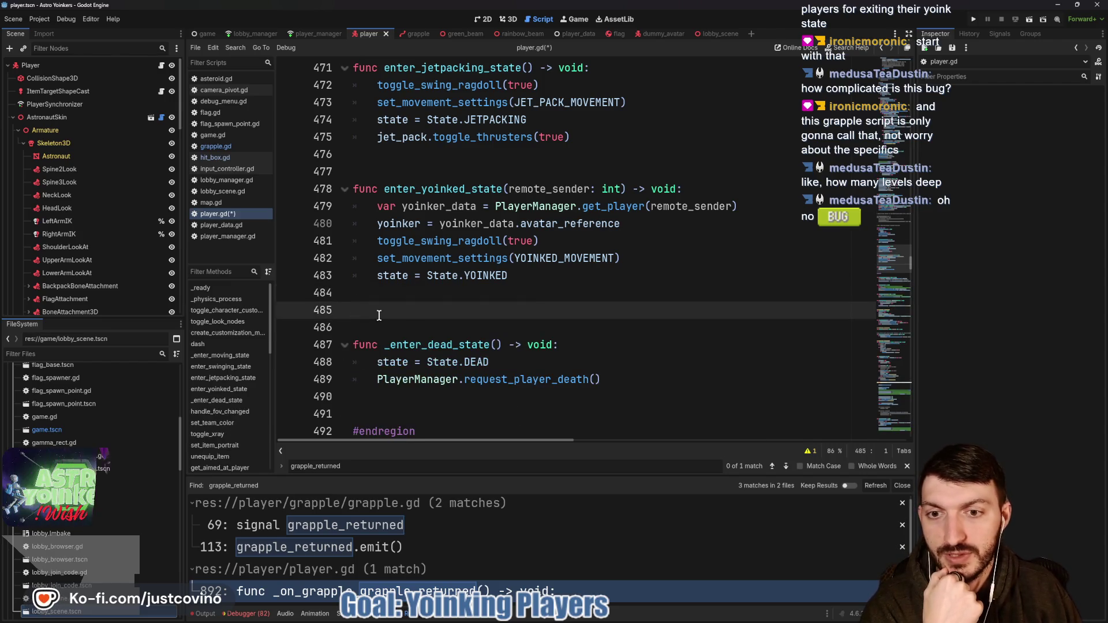
key(Delete)
- Check _on_grapple_returned at line 892 of player.gd, then return to grapple.gd
scroll(419, 330, down, 20)
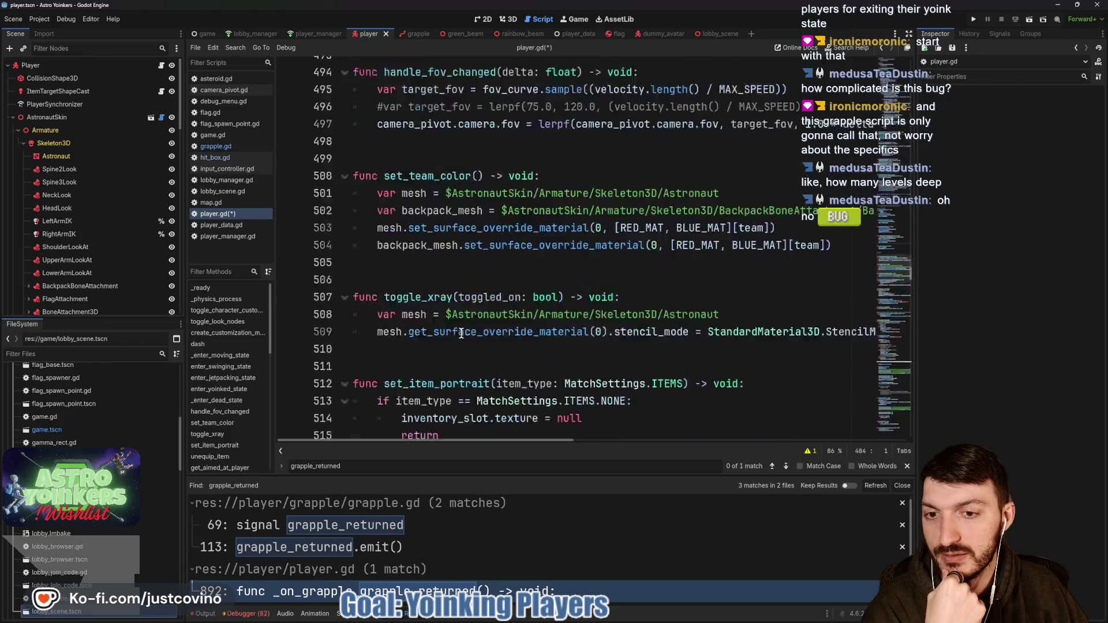
scroll(453, 346, down, 20)
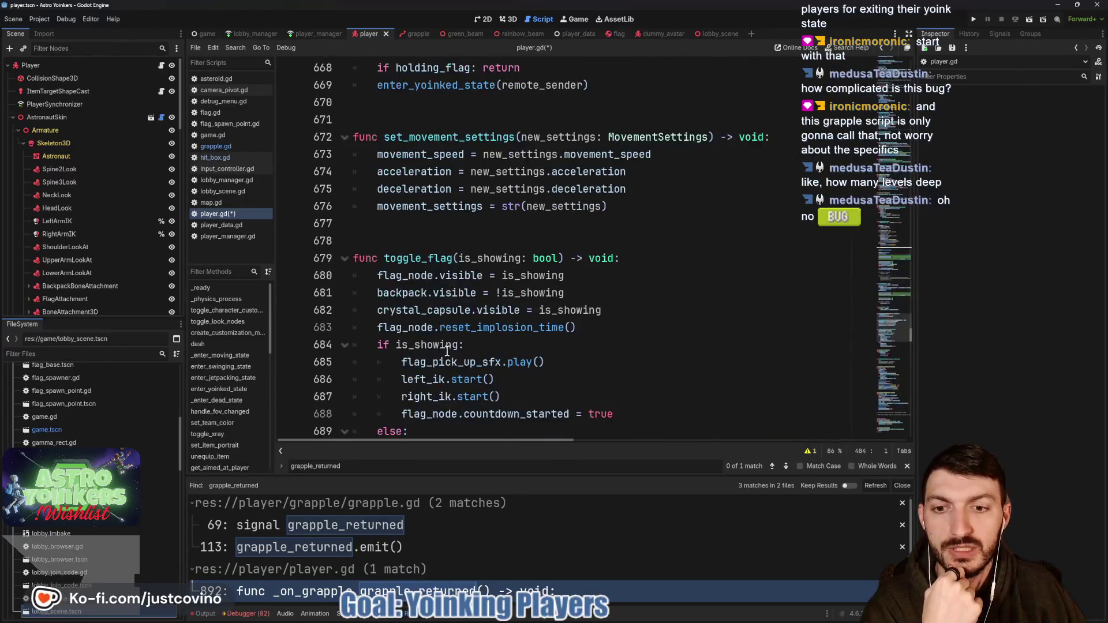
scroll(443, 353, down, 20)
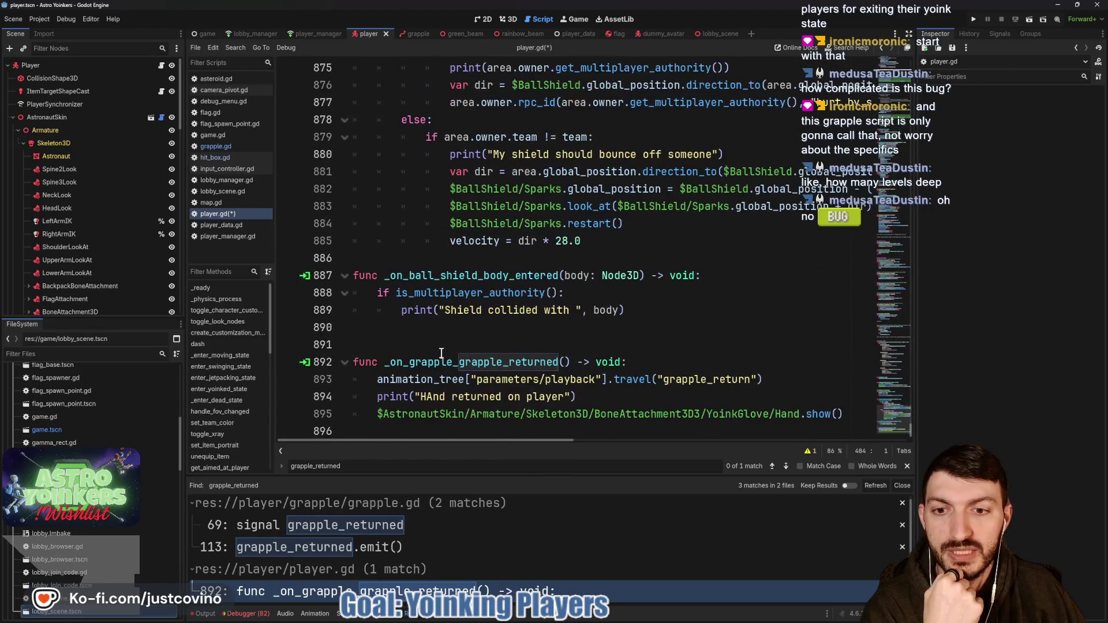
click(423, 362)
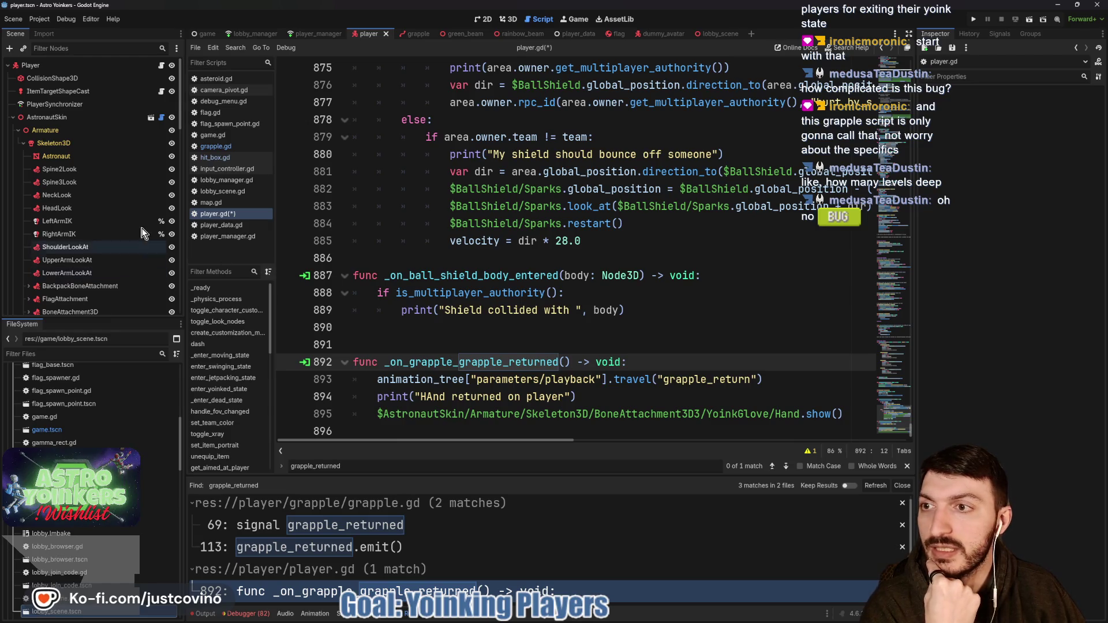
click(233, 146)
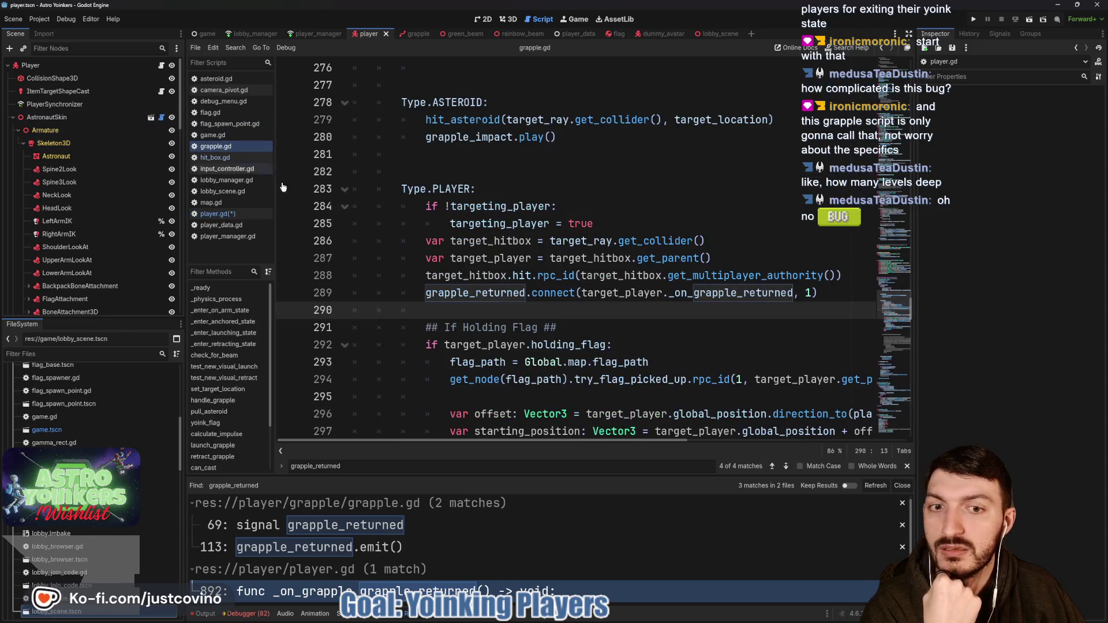
- Replace _on_grapple_returned with _enter_moving_state on grapple.gd line 289 and save
click(679, 294)
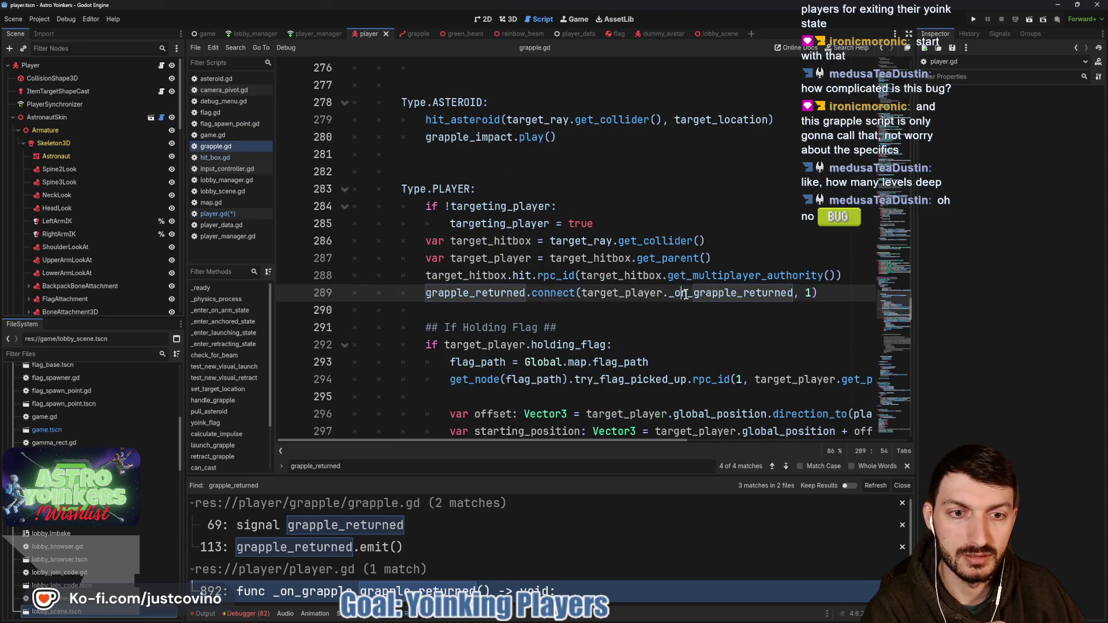
drag(675, 293, 794, 296)
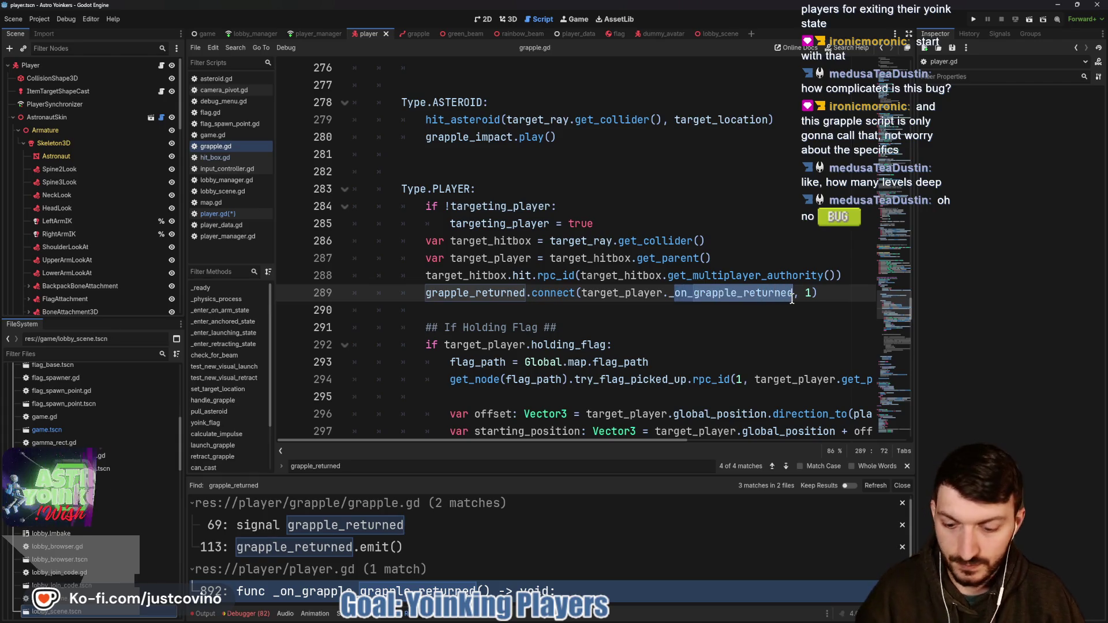
text(er)
text(_moving_)
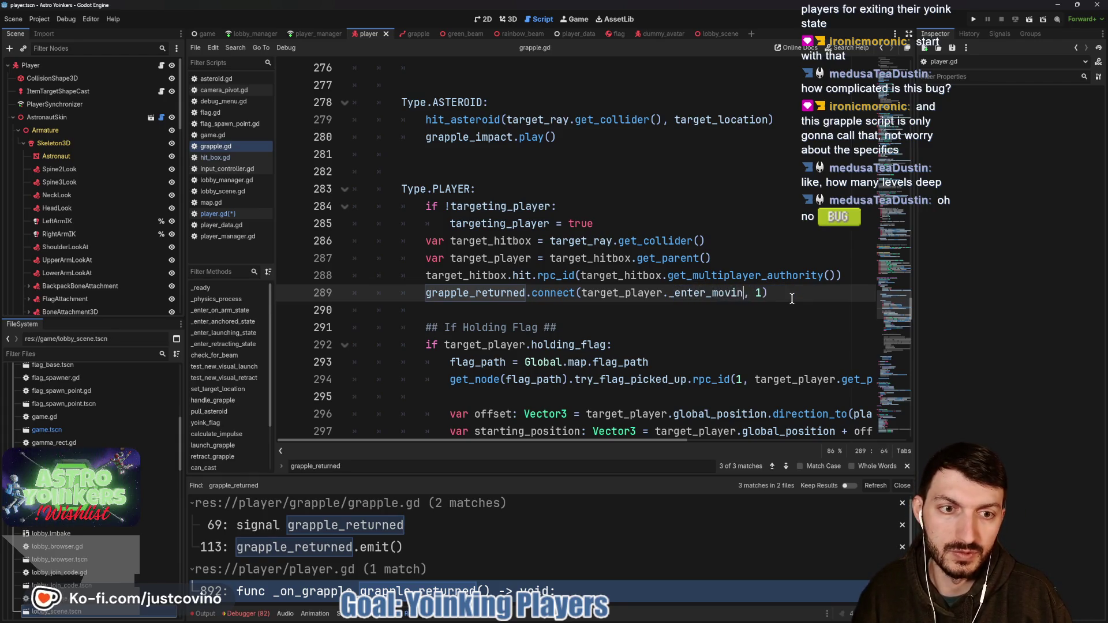
click(687, 309)
key(ctrl+s)
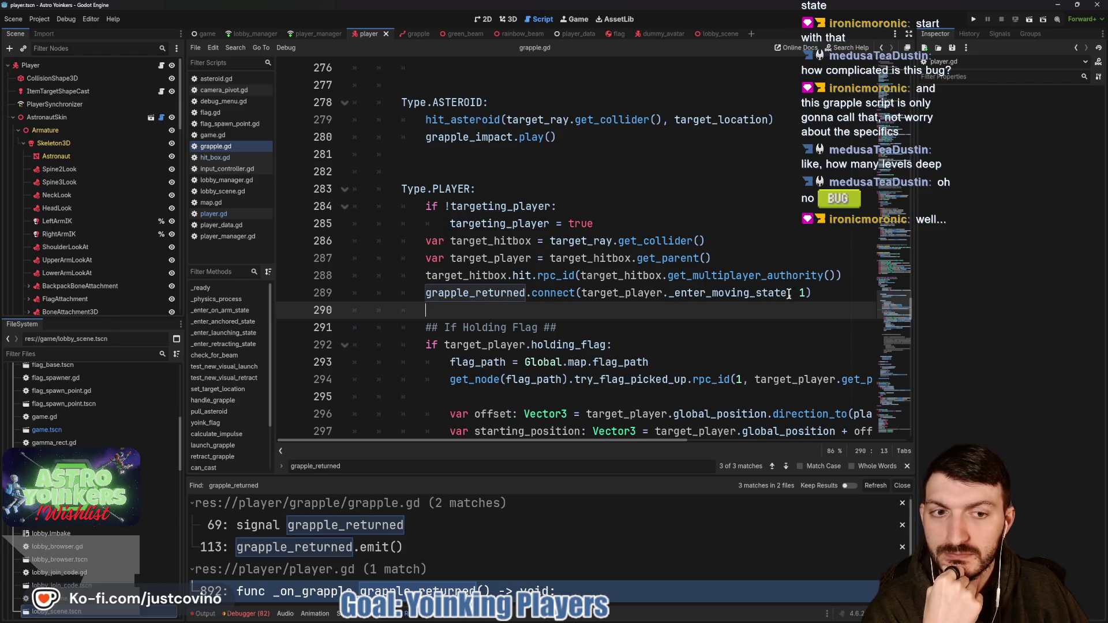
- Start a debug run, close the extra game window, and host a private lobby
click(969, 20)
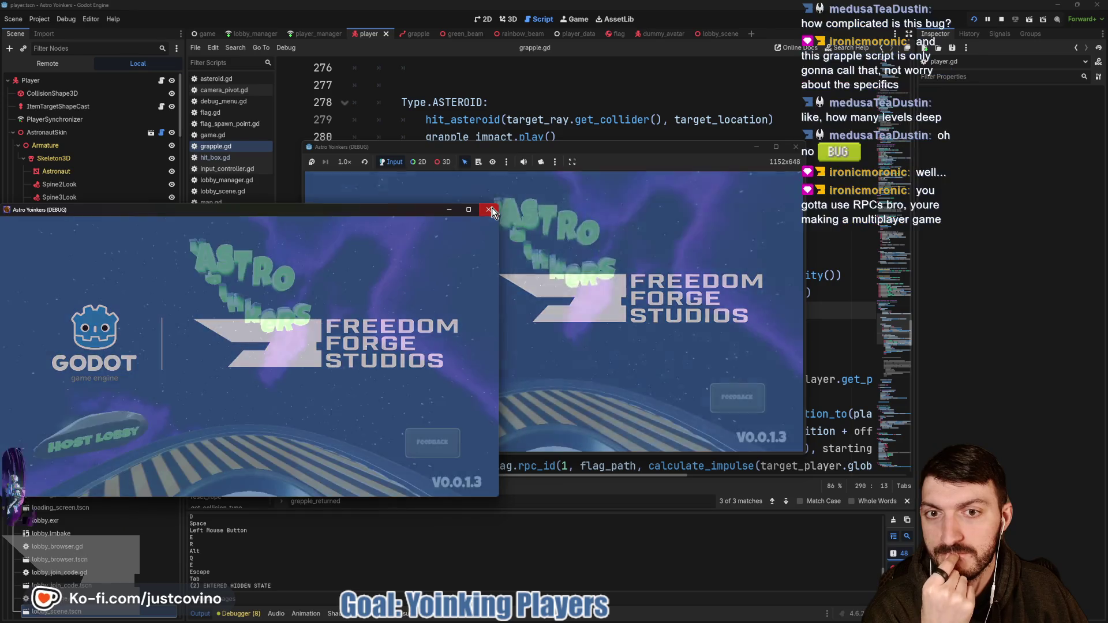
click(491, 210)
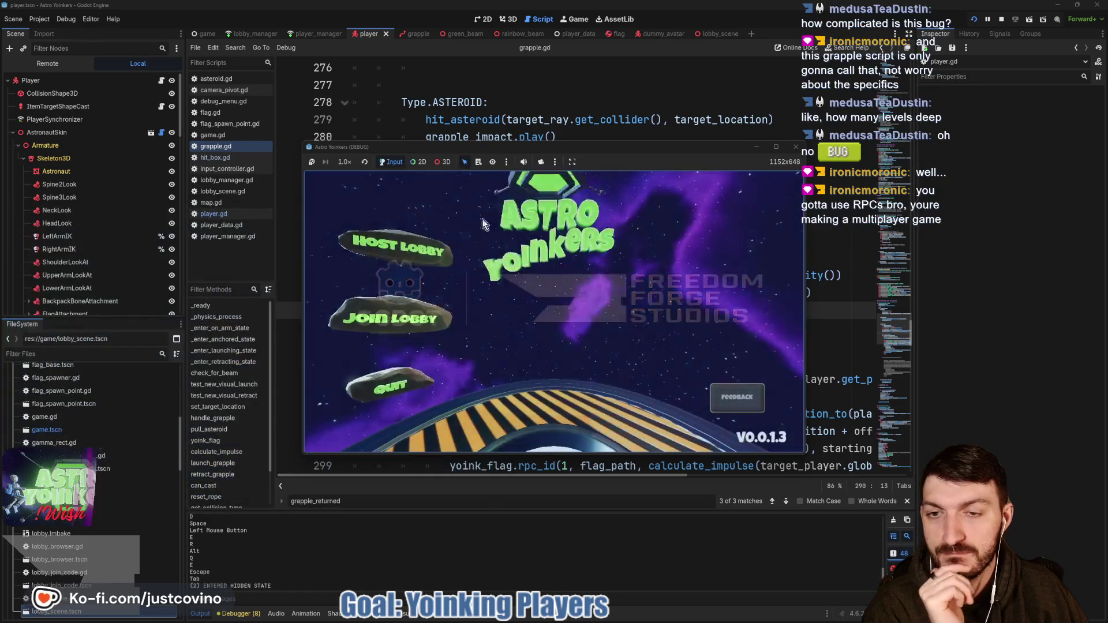
click(404, 251)
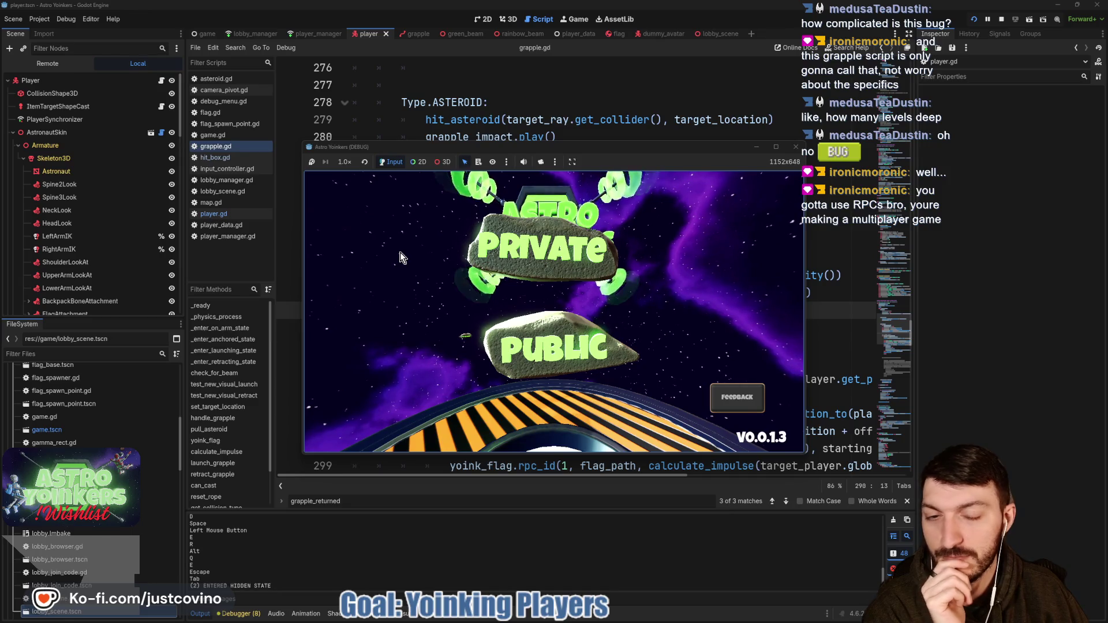
click(510, 246)
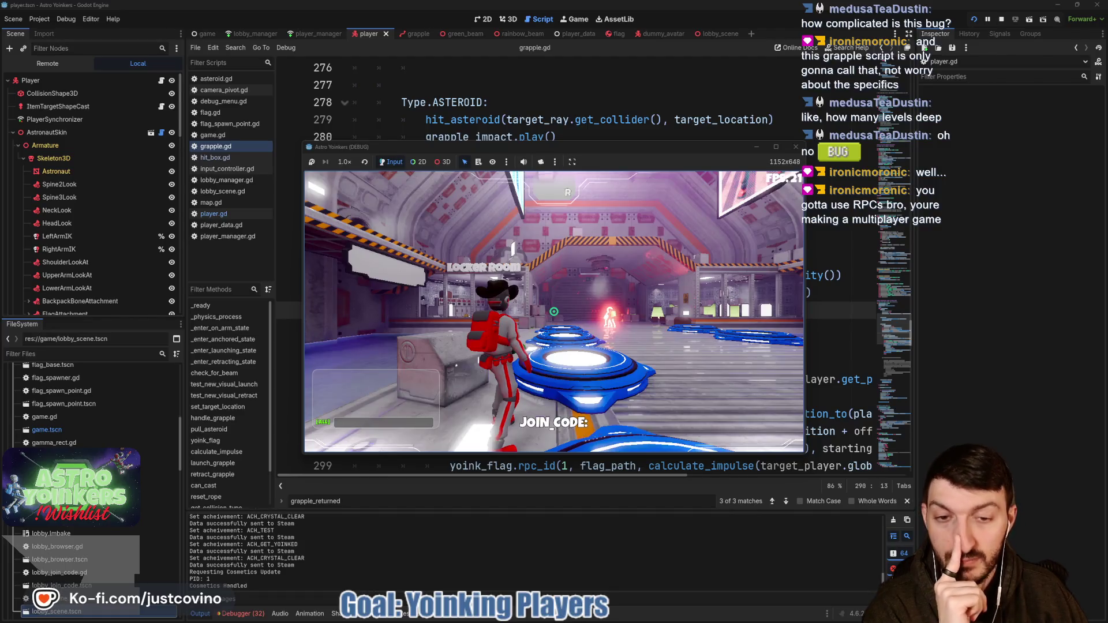
- Walk toward the other player and grapple them repeatedly, then stop the run with F8
click(554, 312)
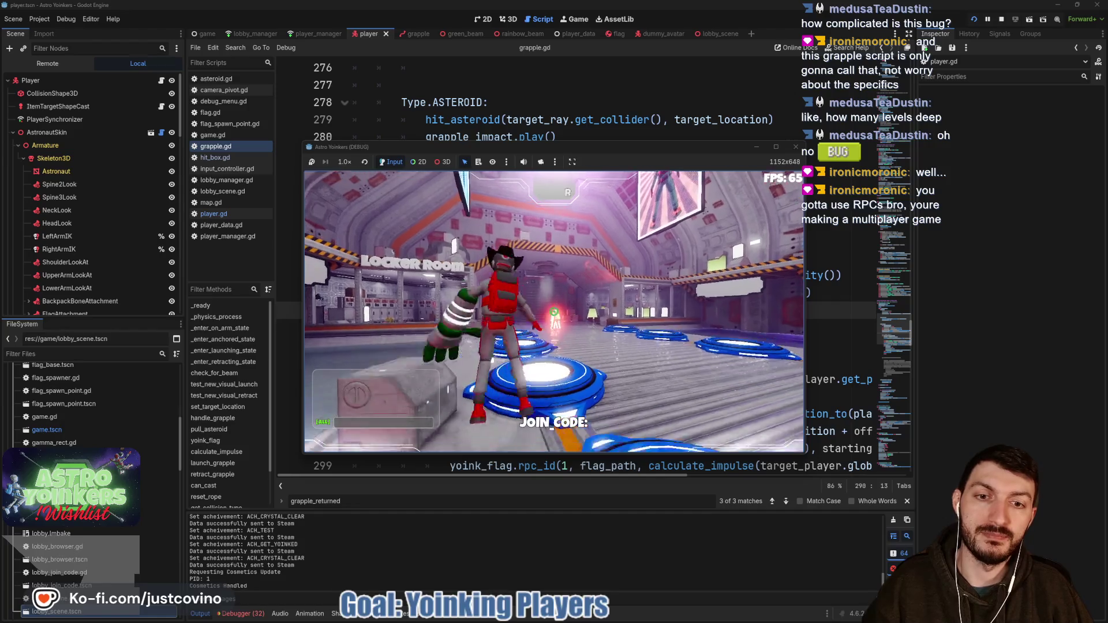
key(w)
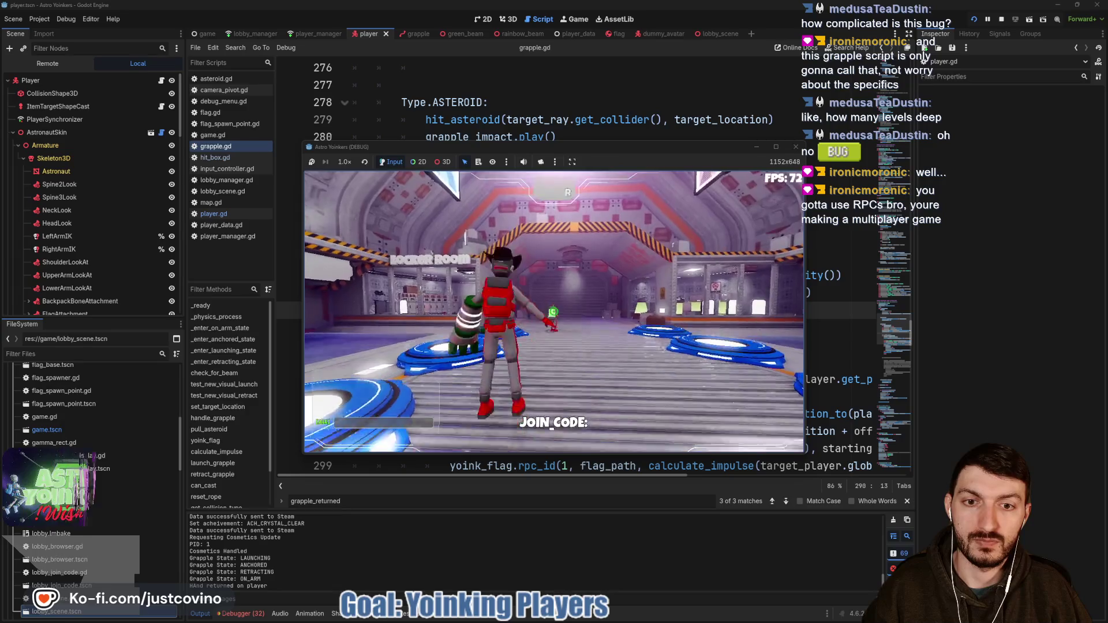
click(554, 311)
click(554, 312)
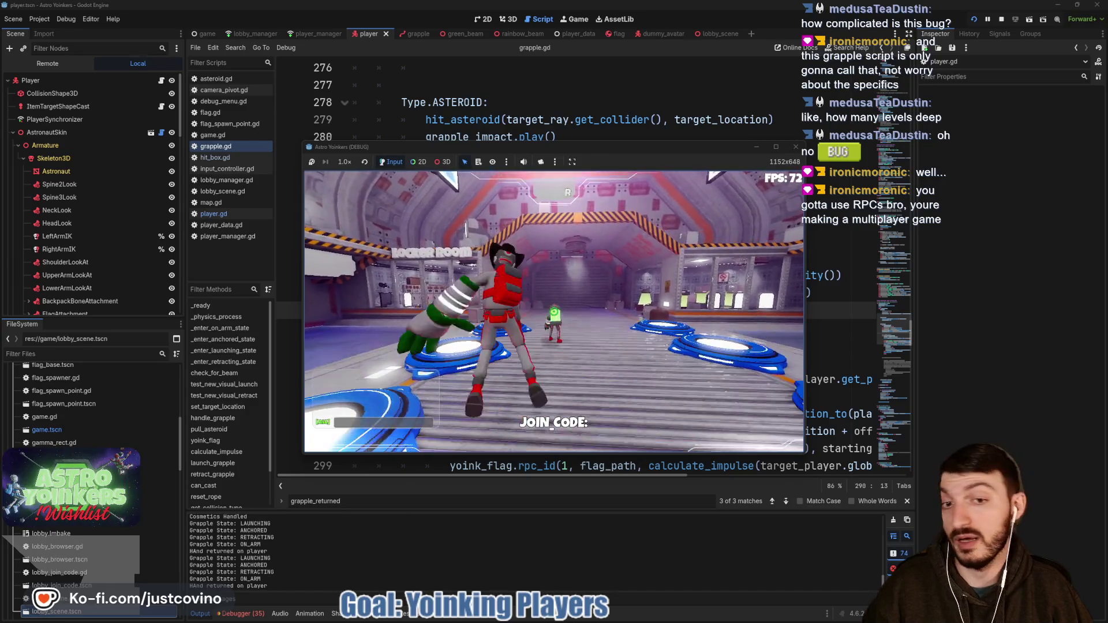
click(554, 311)
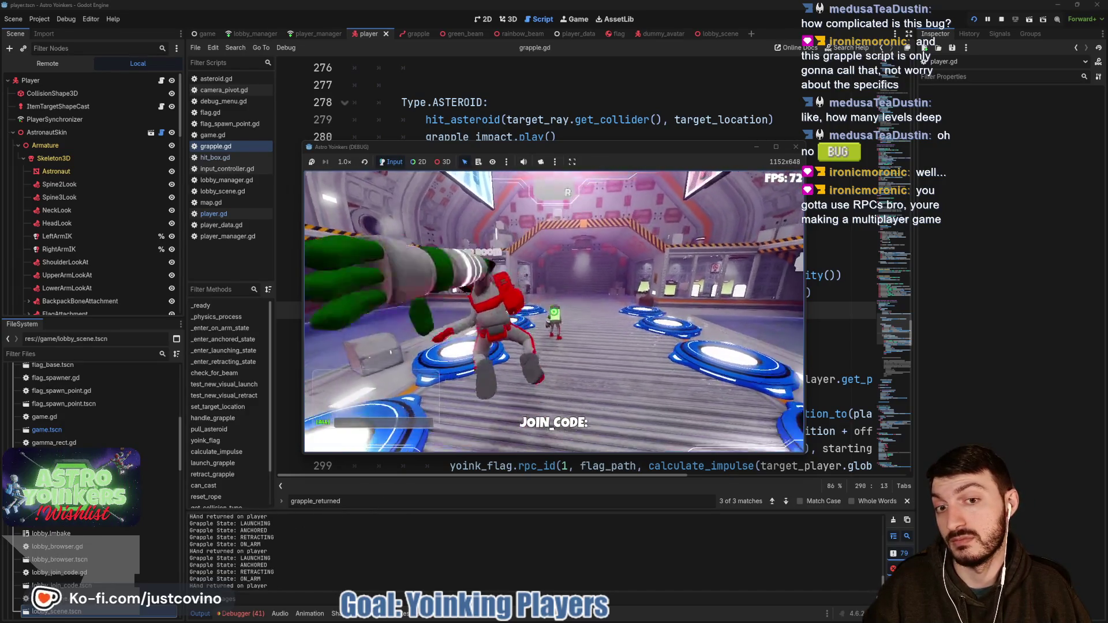
click(554, 311)
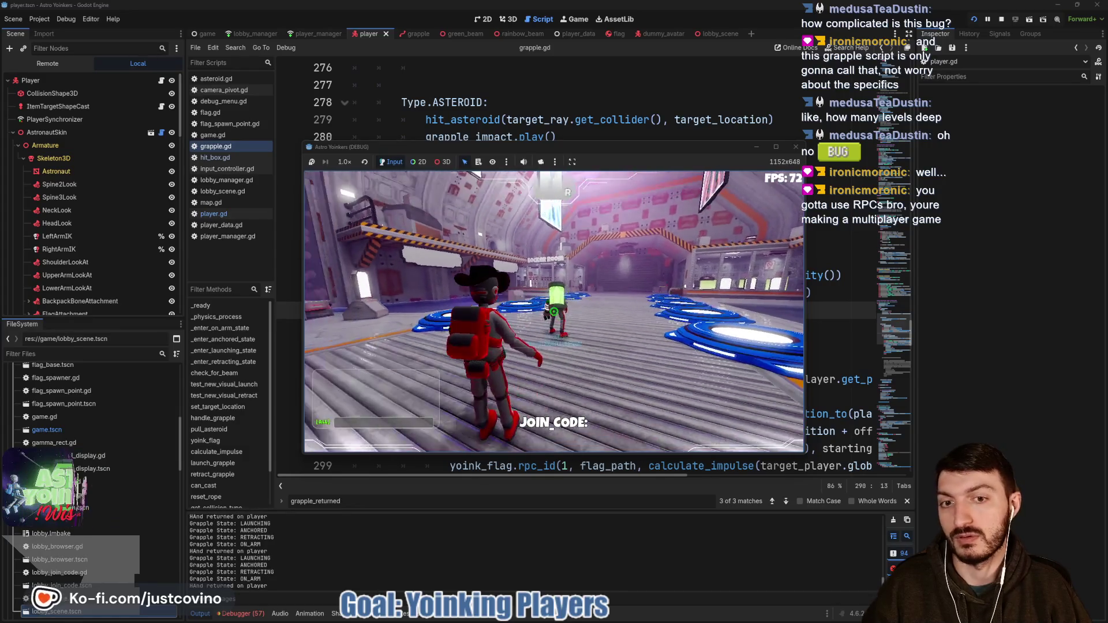
key(w)
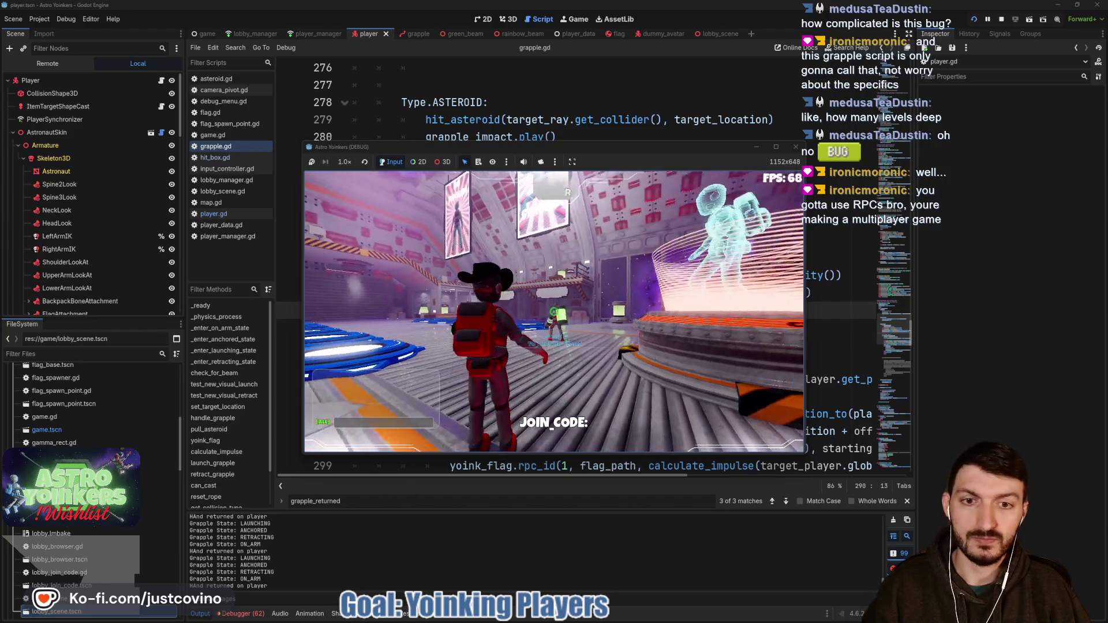
click(554, 312)
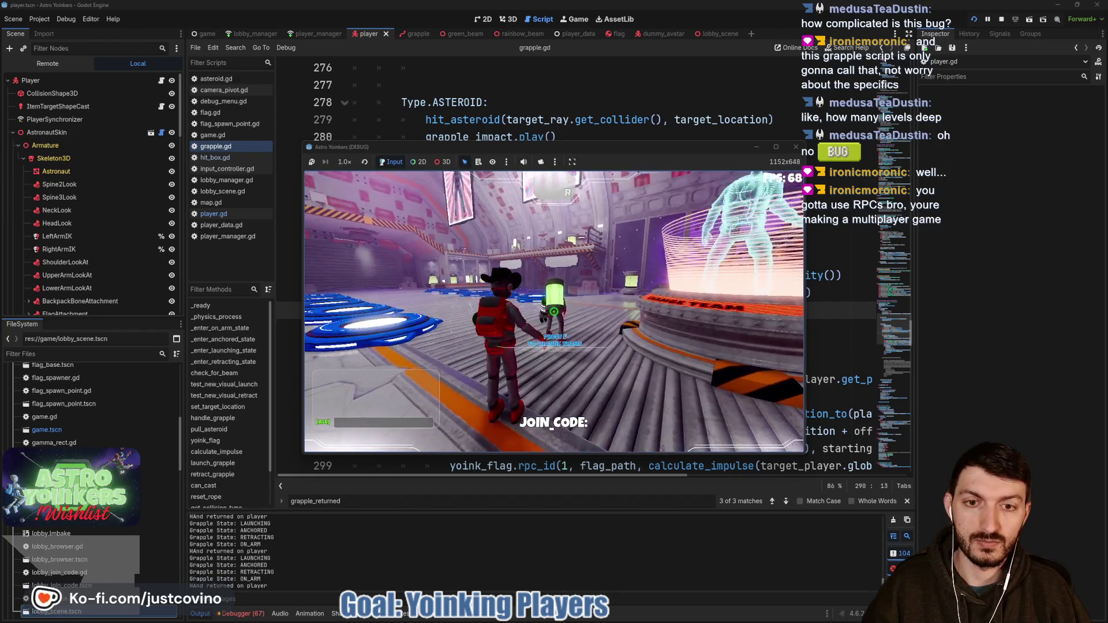
key(F8)
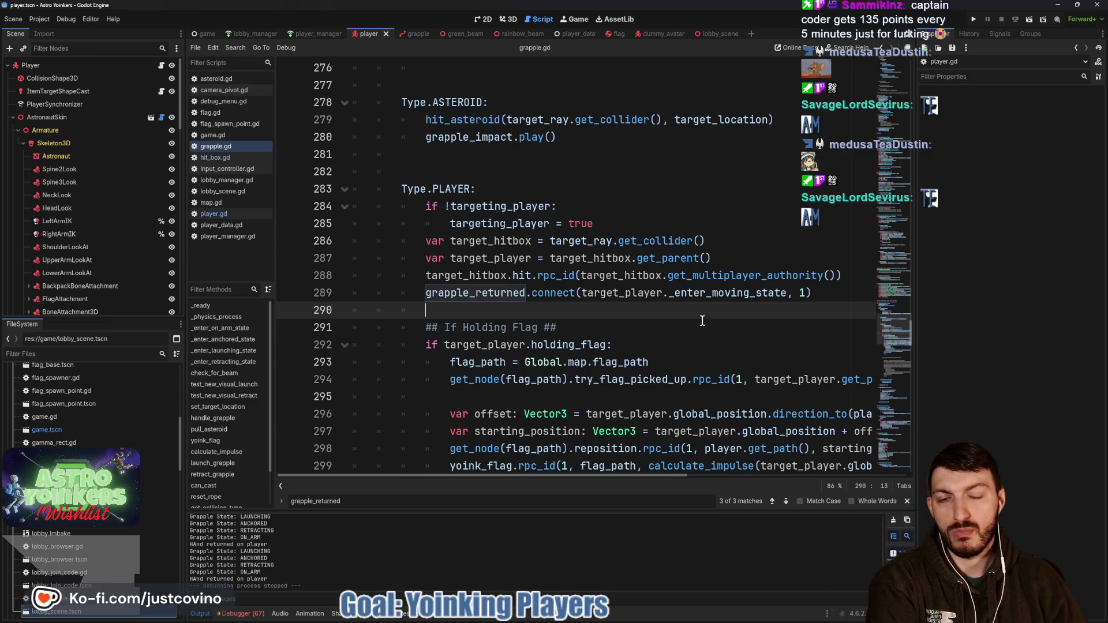
- Scroll grapple.gd down to the holding-flag branch that yoinks the flag and retracts
scroll(465, 250, down, 5)
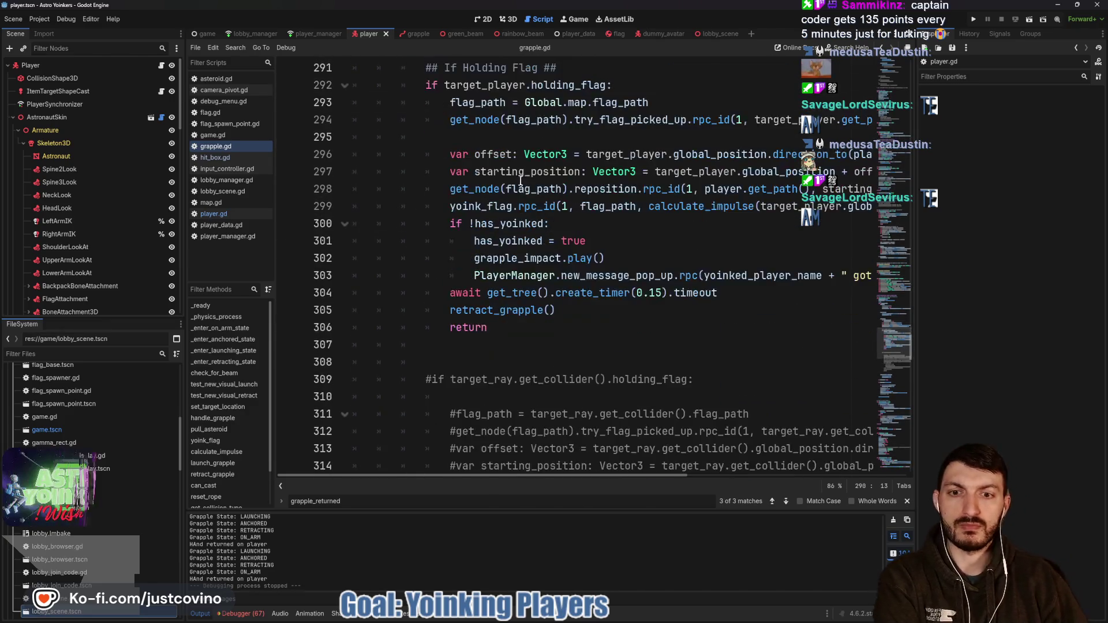
scroll(515, 168, up, 2)
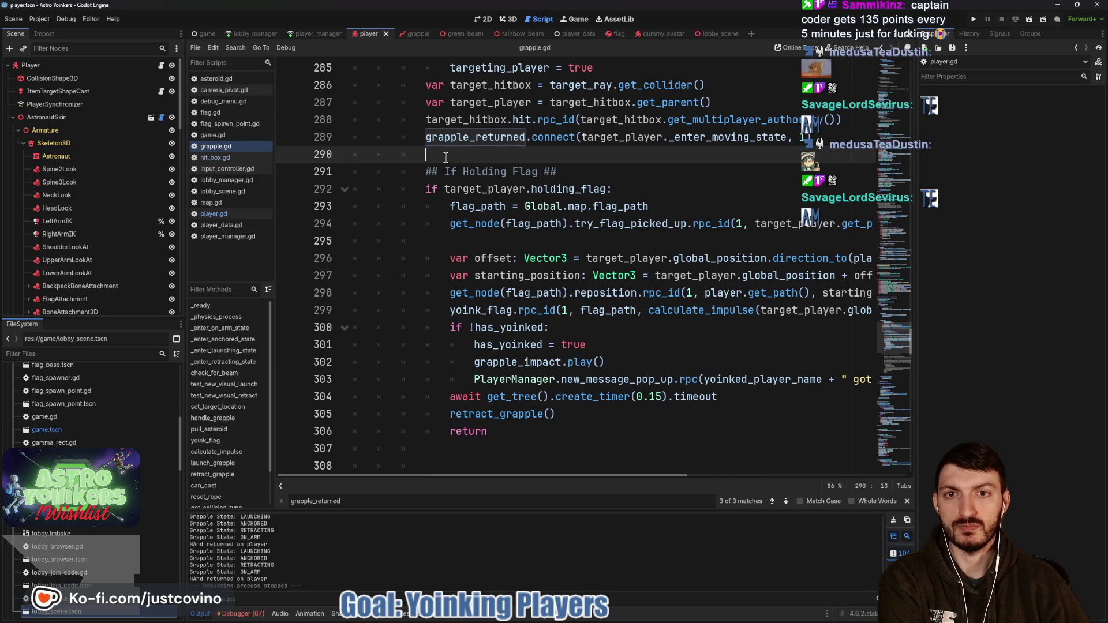
scroll(444, 157, down, 8)
scroll(444, 158, down, 4)
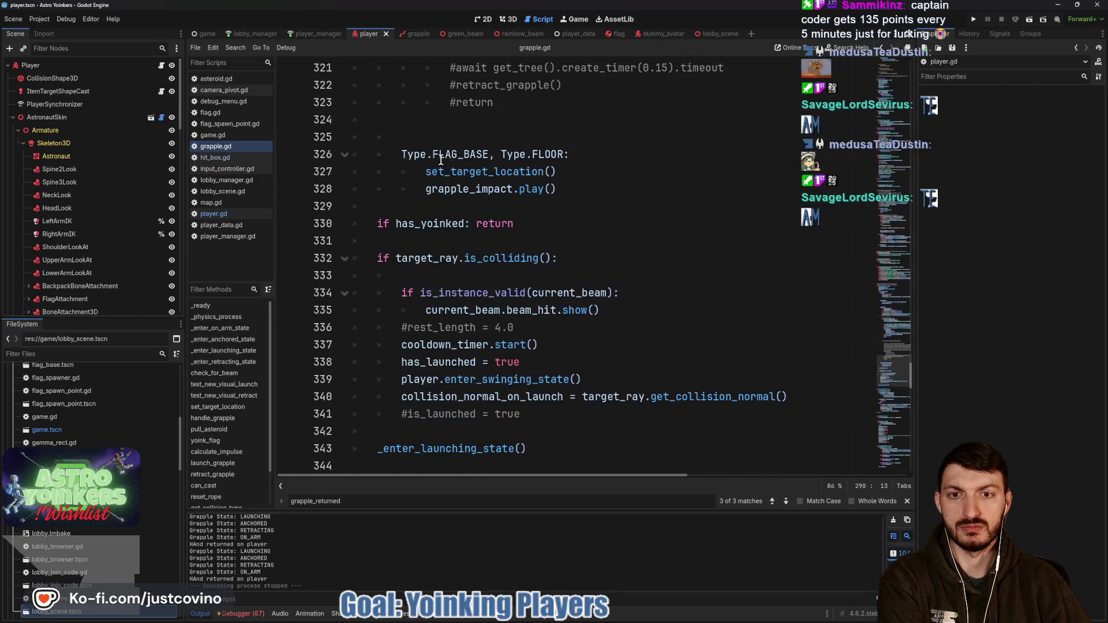
scroll(435, 163, down, 2)
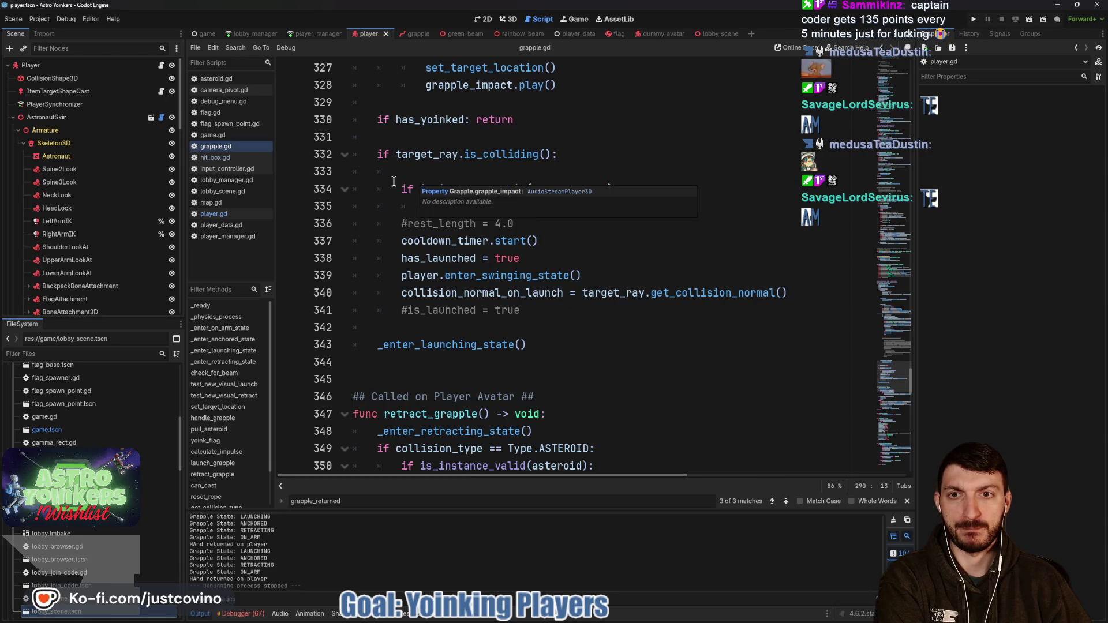
scroll(393, 182, down, 1)
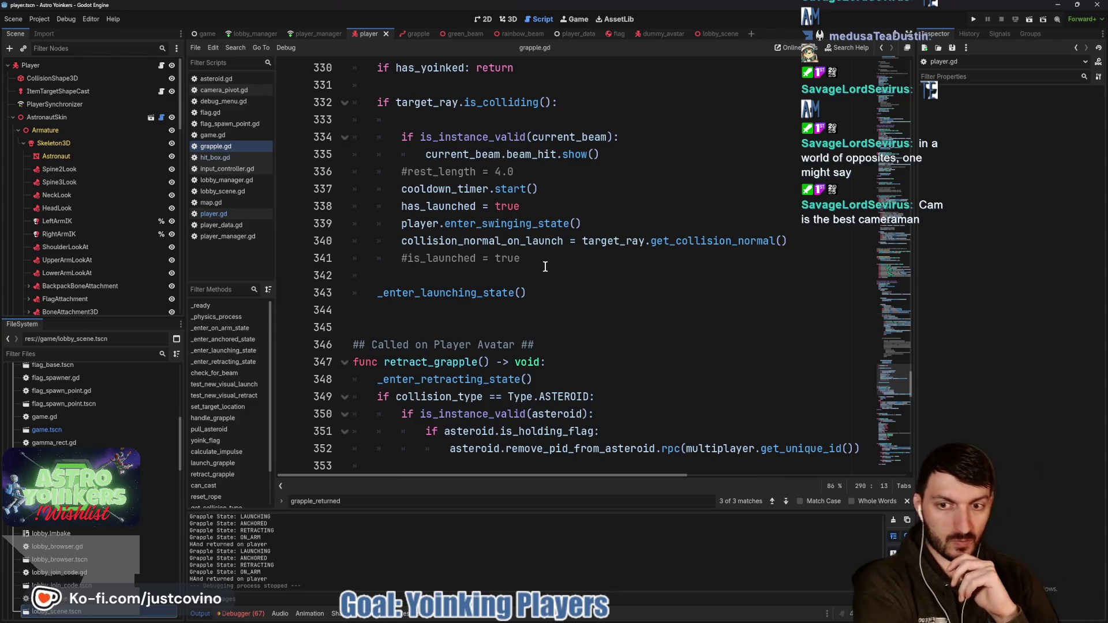
ctrl+click(466, 294)
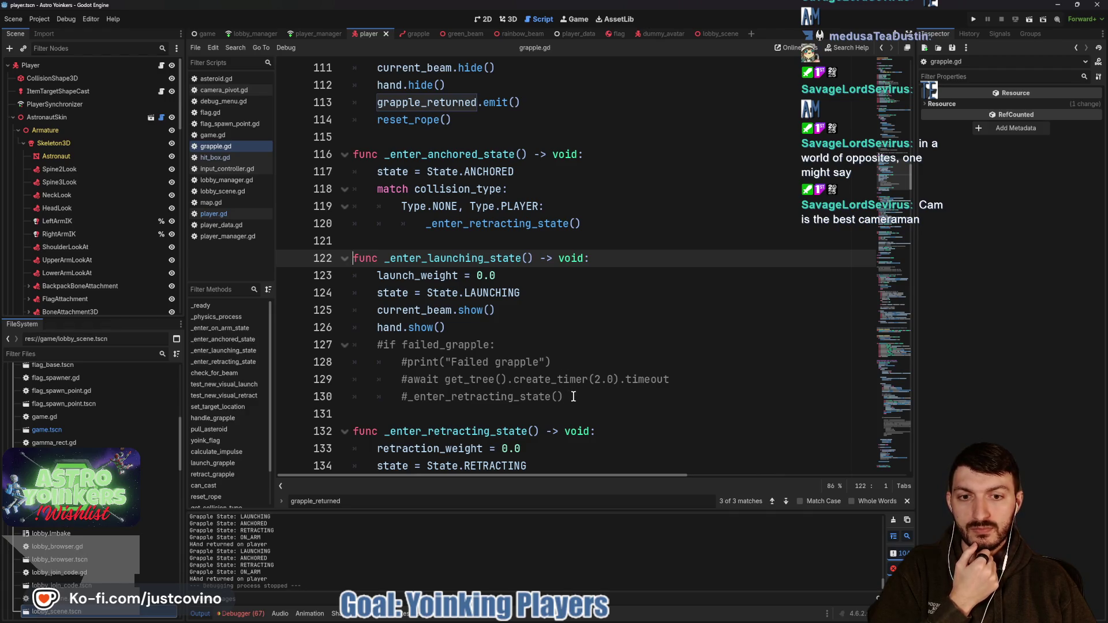
- Delete the commented failed_grapple block and return to the _enter_launching_state definition
mouse_move(568, 397)
mouse_down()
mouse_move(494, 396)
mouse_move(353, 345)
mouse_up()
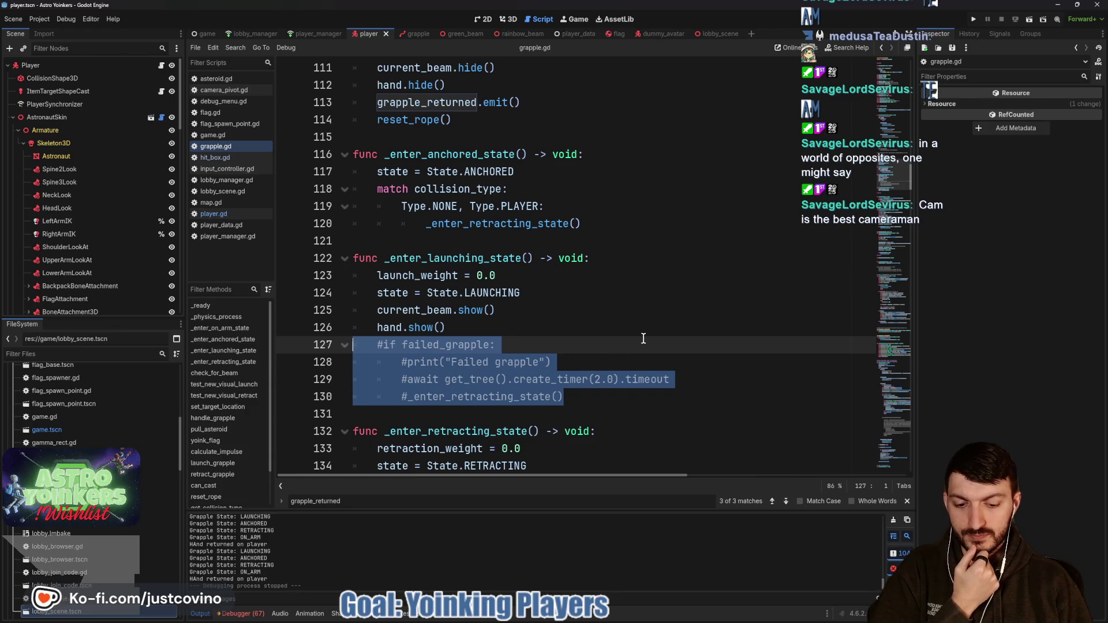
key(Delete)
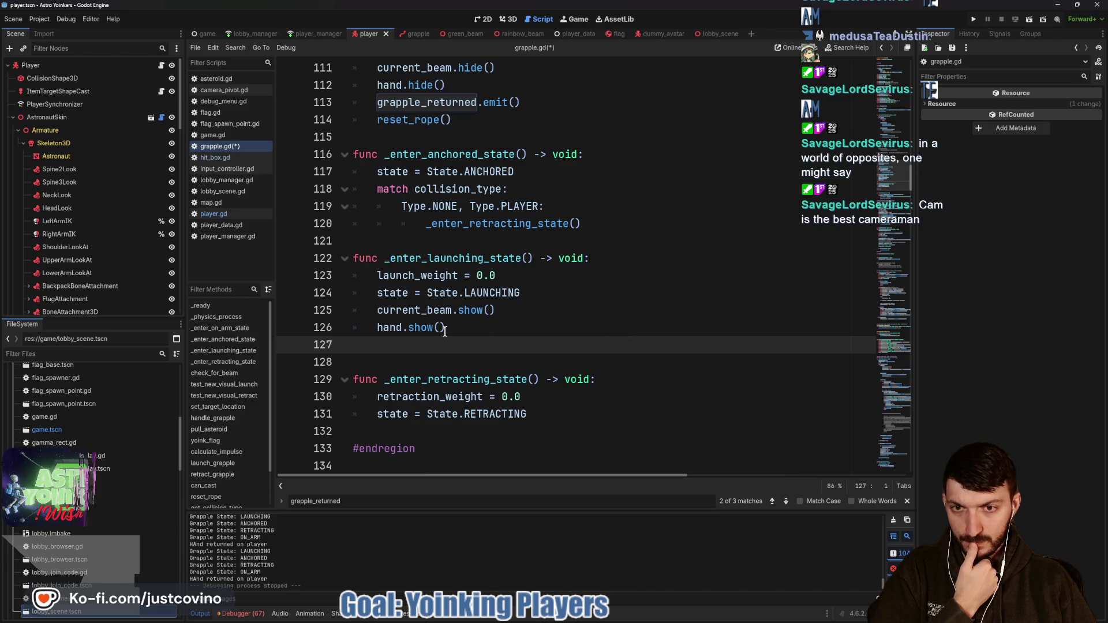
key(ctrl+alt+f)
- Jump to the test_new_visual_launch function definition at line 146
scroll(577, 341, up, 12)
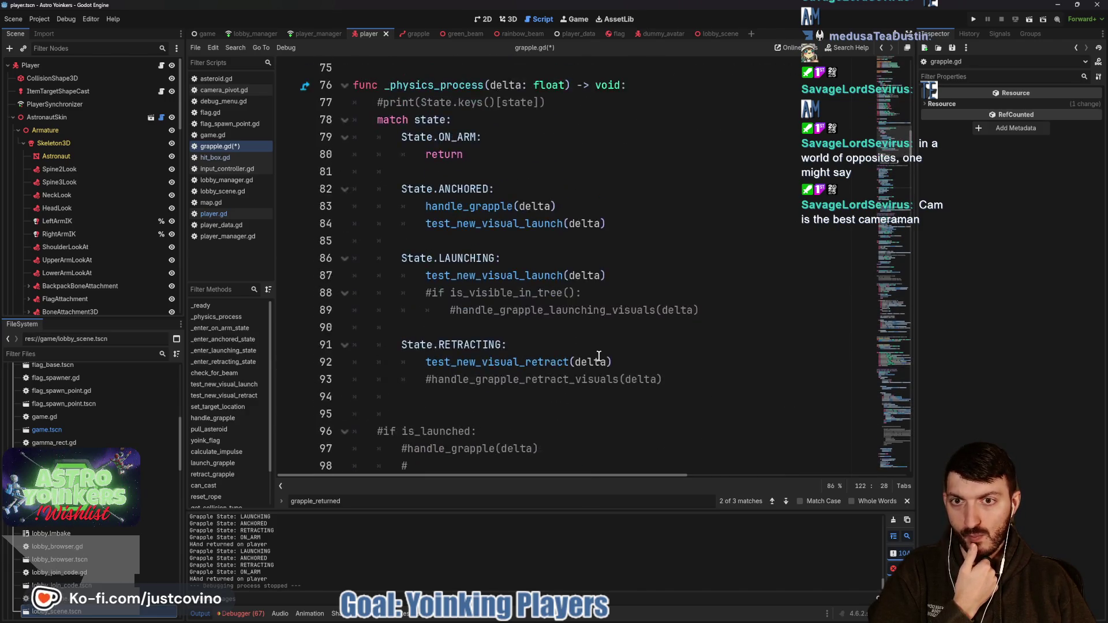
scroll(589, 352, down, 4)
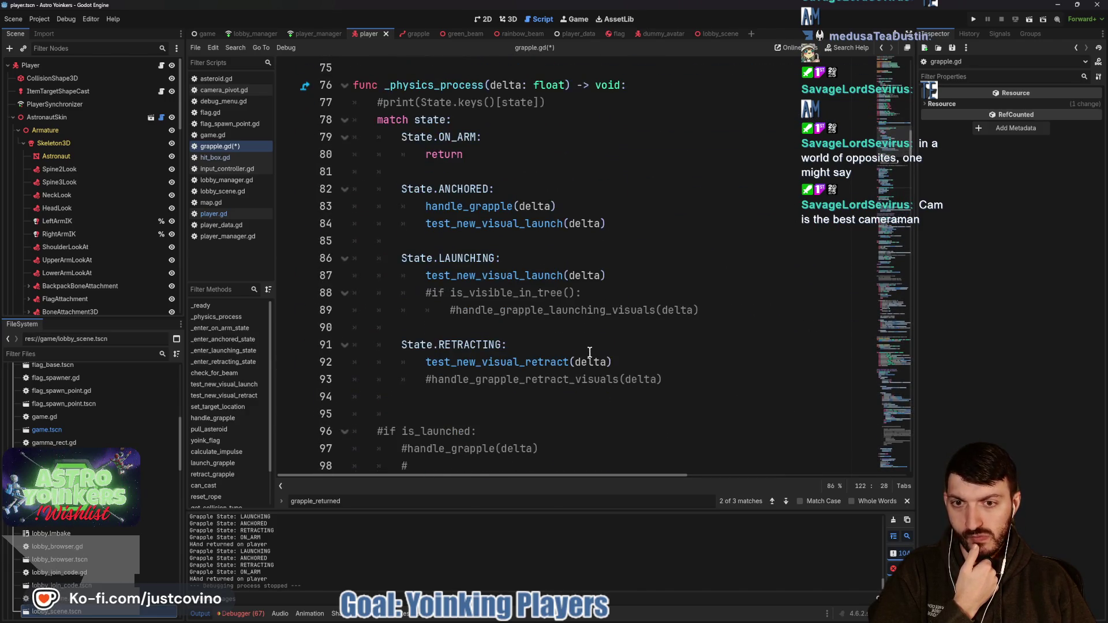
ctrl+click(483, 275)
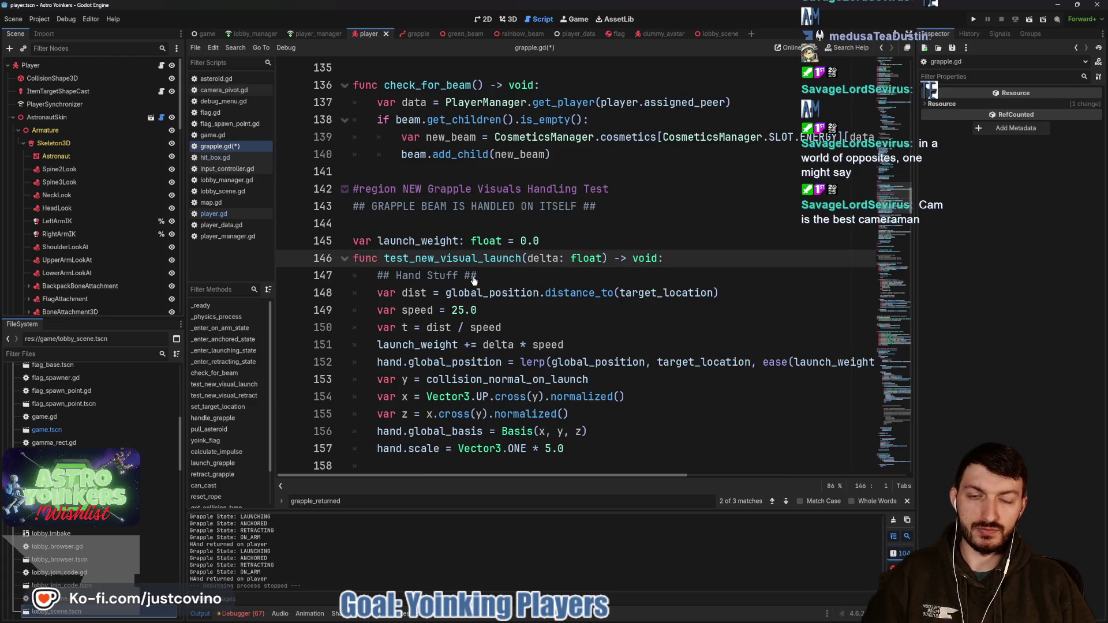
scroll(472, 276, down, 1)
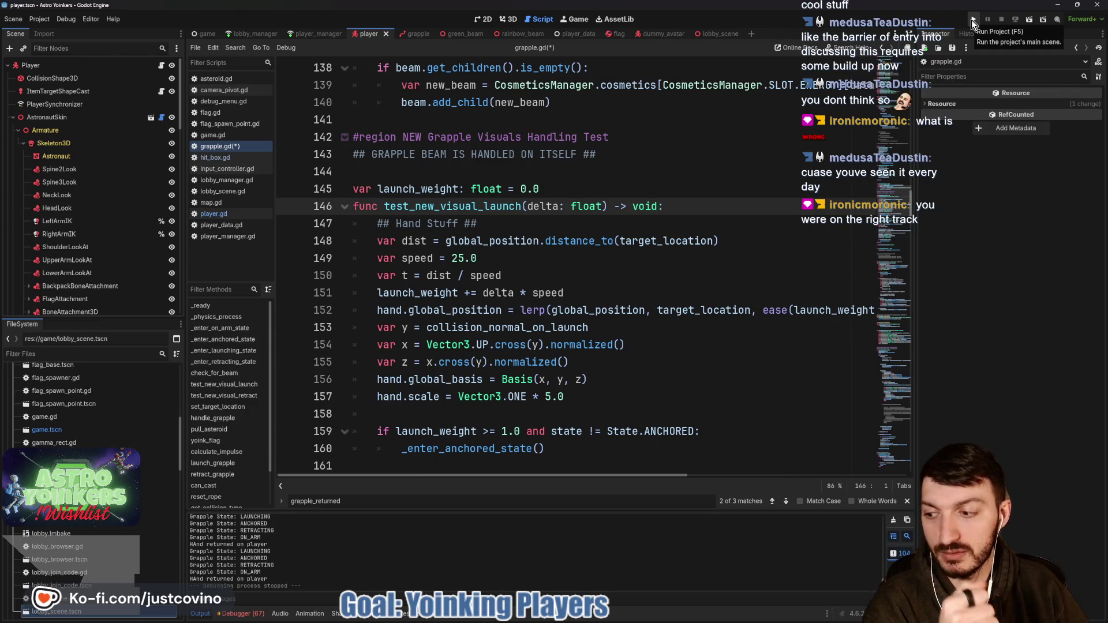
- Start a debug run, close the extra empty window, and start a lobby
click(971, 19)
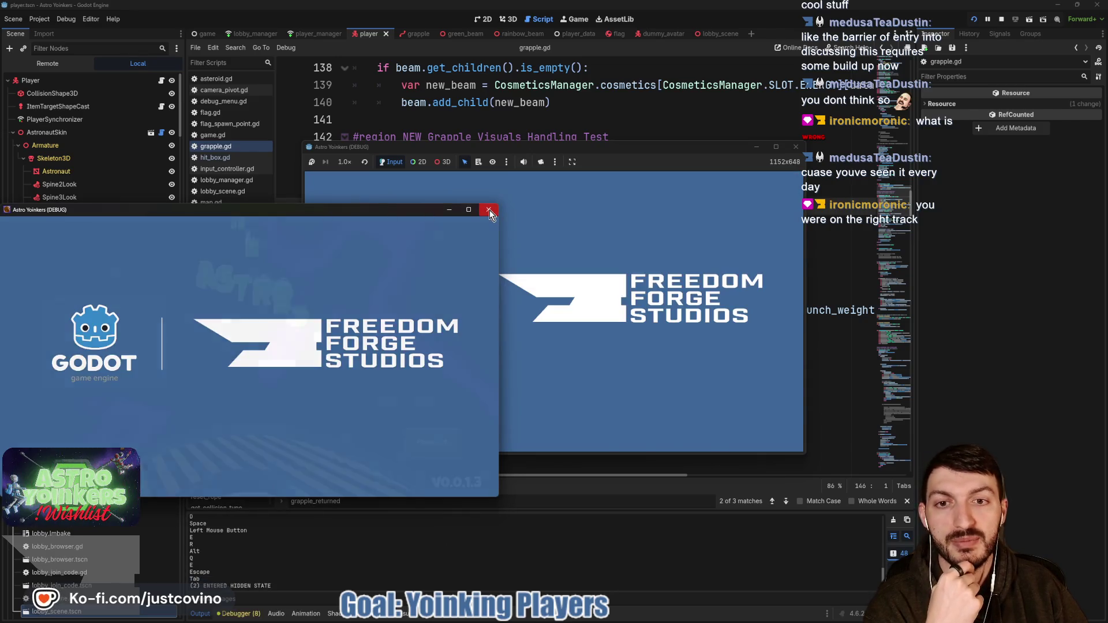
click(488, 209)
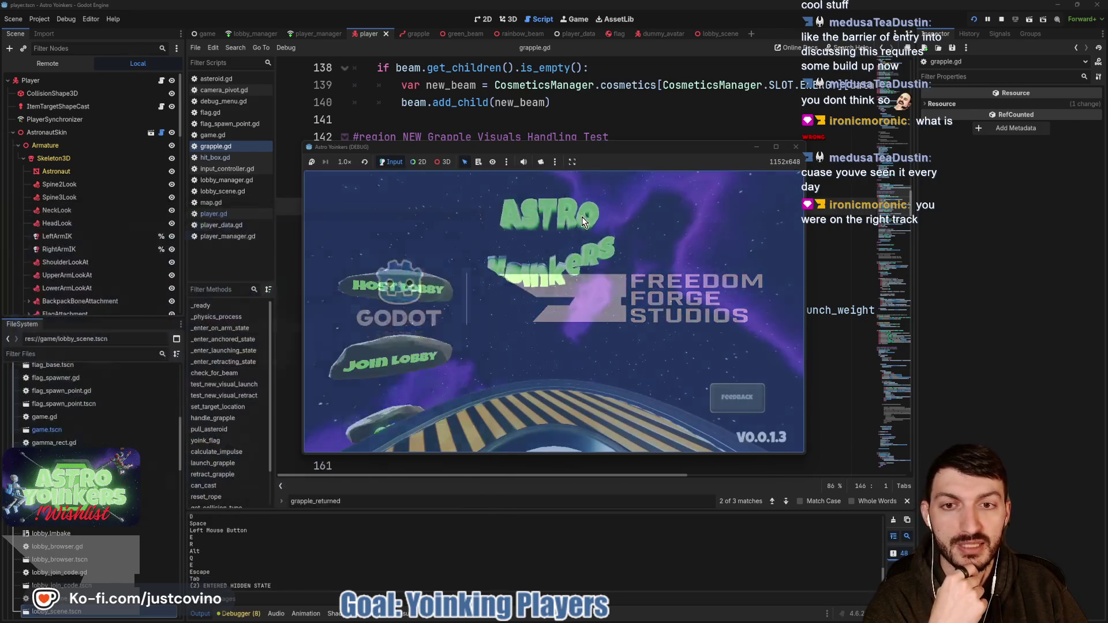
click(390, 261)
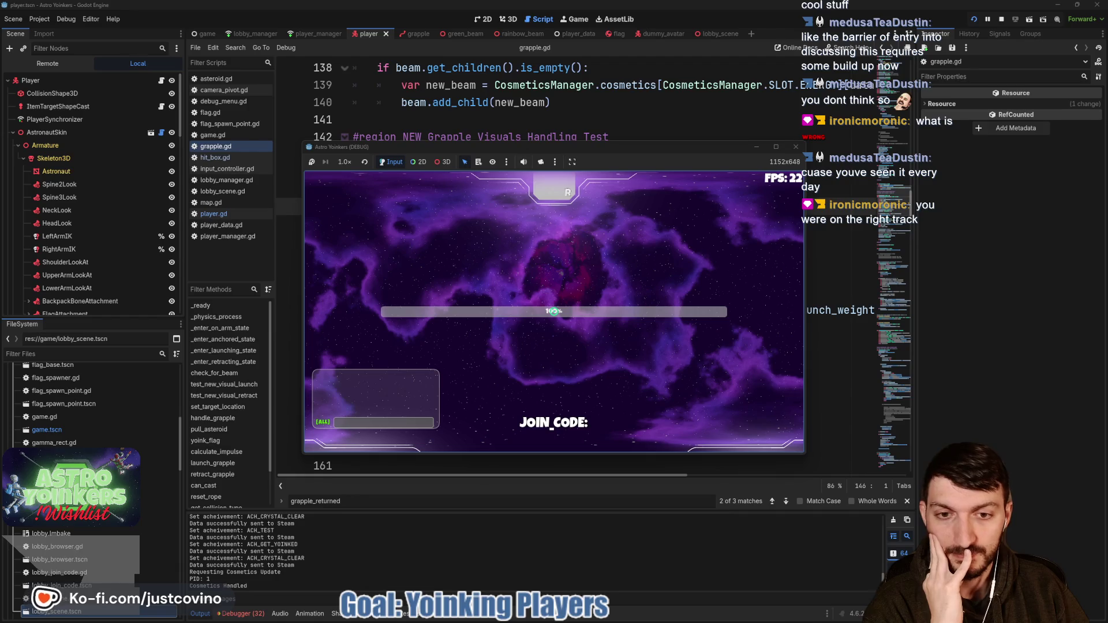
- Fire the grapple several times around the Locker Room, then stop the run with F8
key(w)
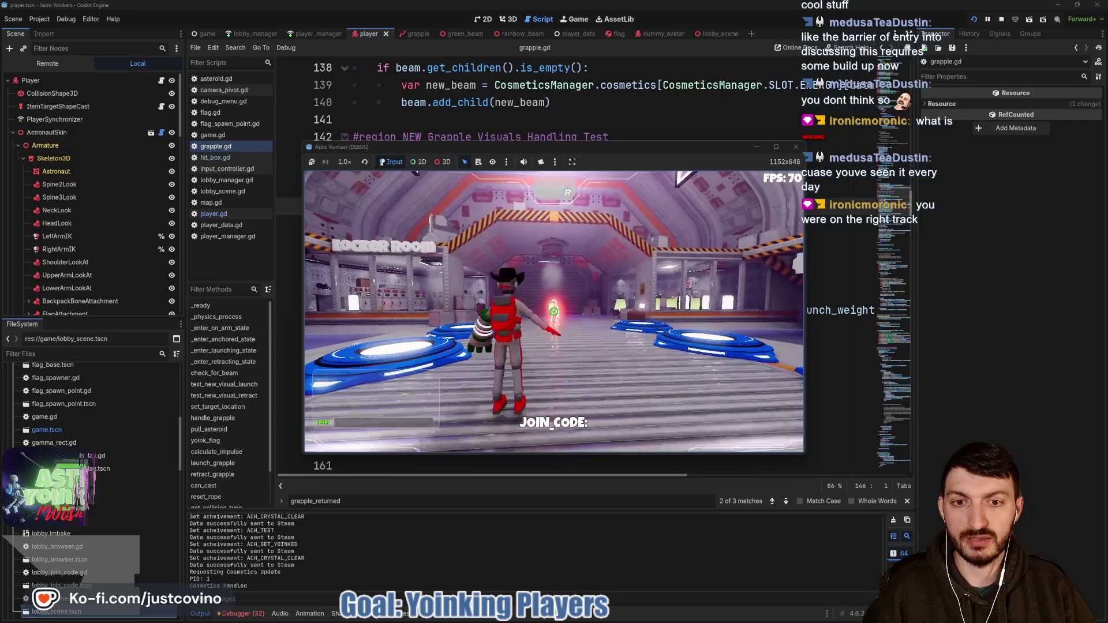
key(e)
key(e)
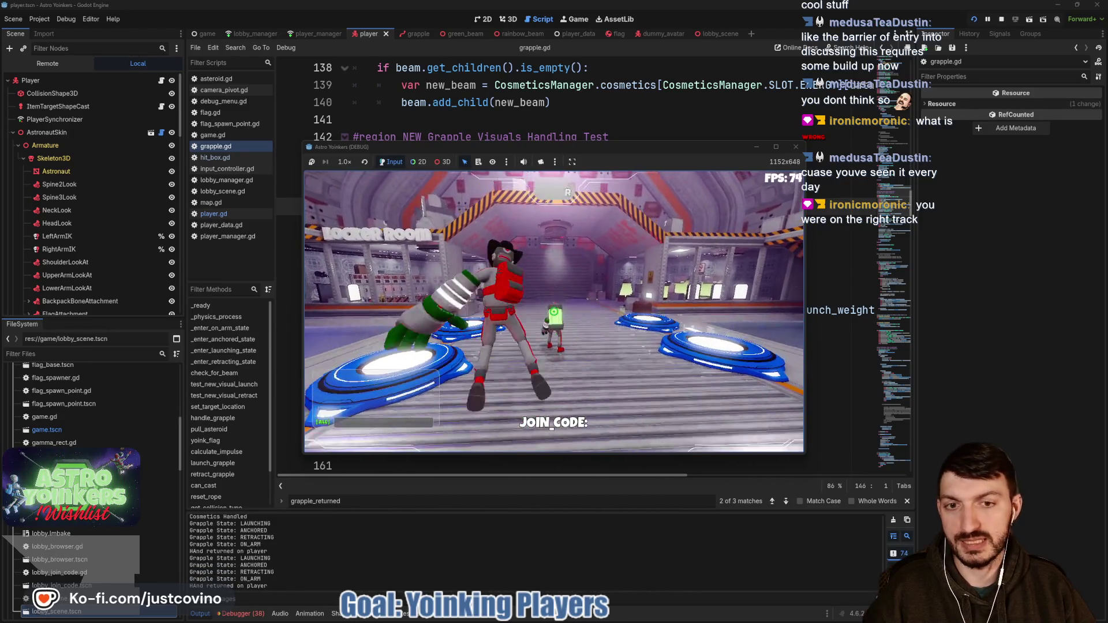
key(e)
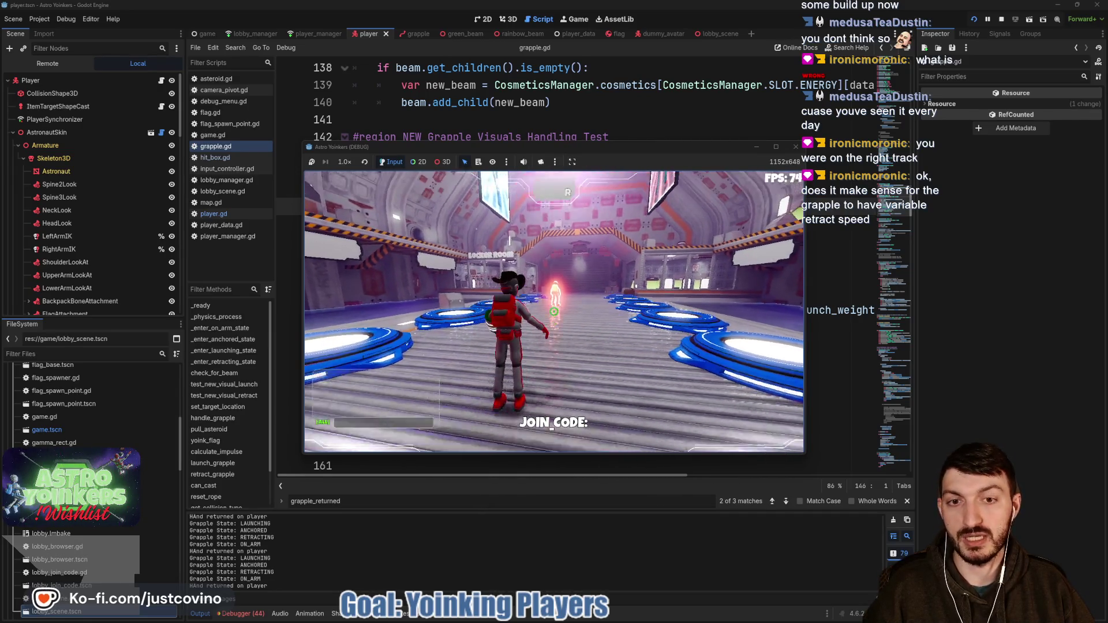
key(e)
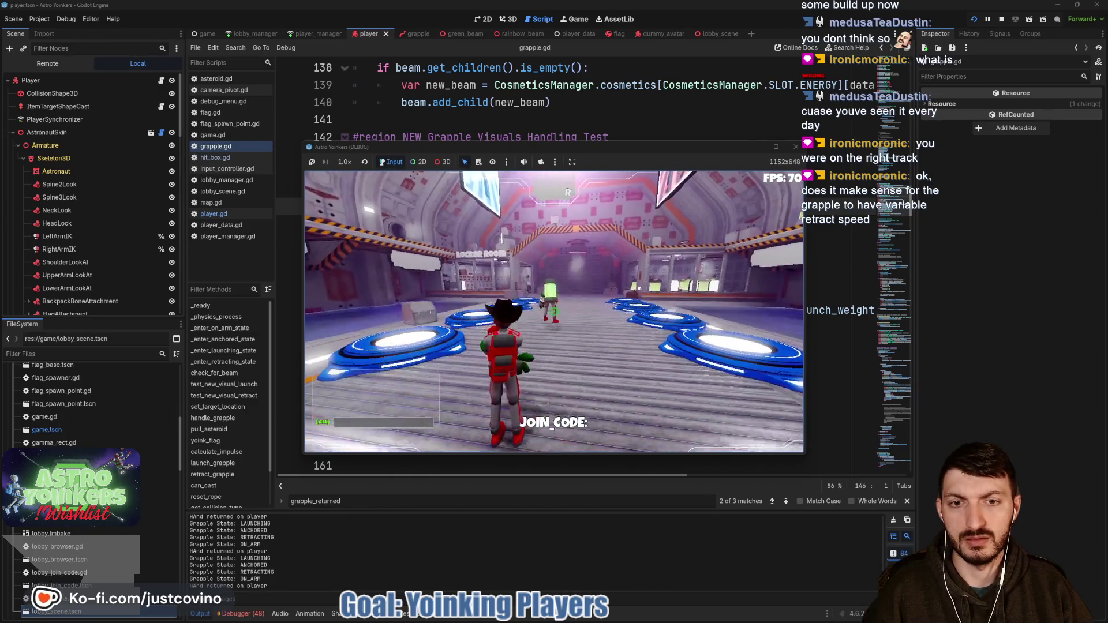
key(w)
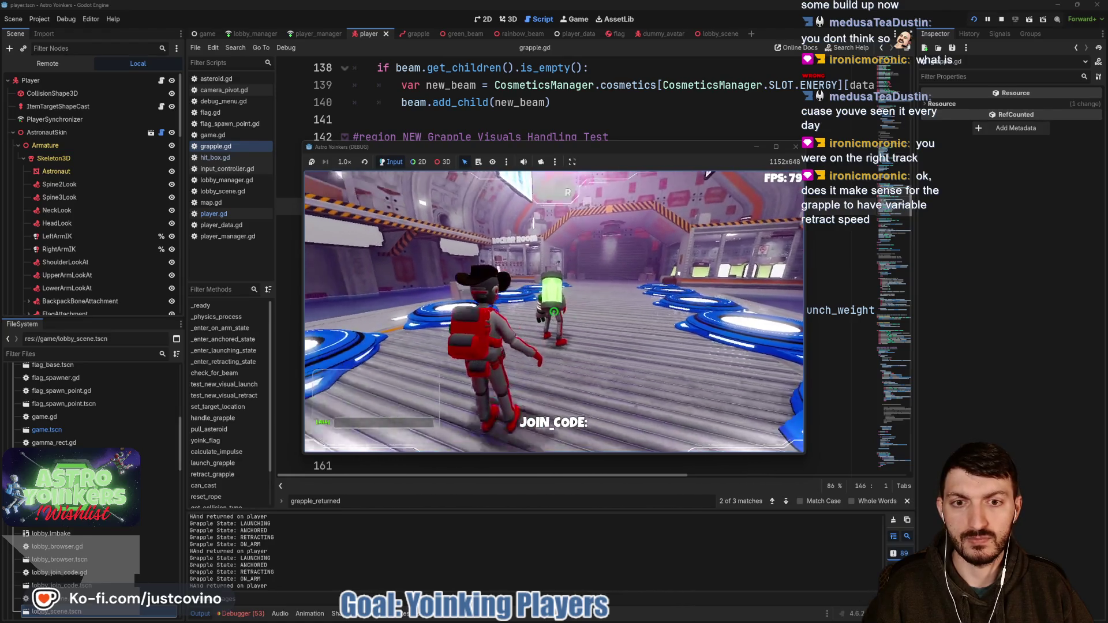
key(w)
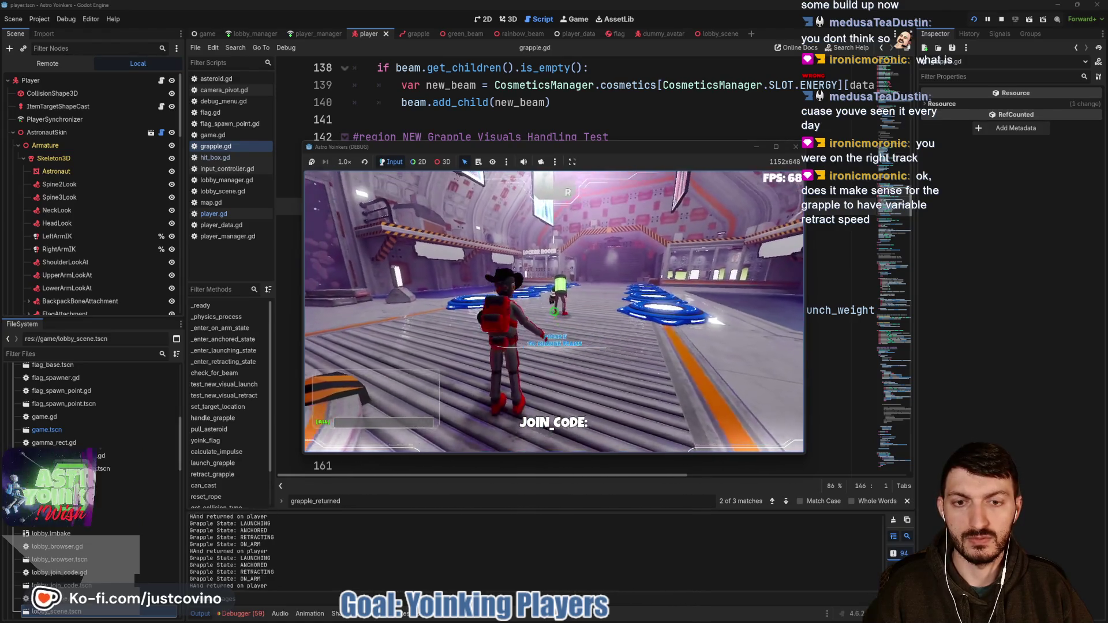
key(w)
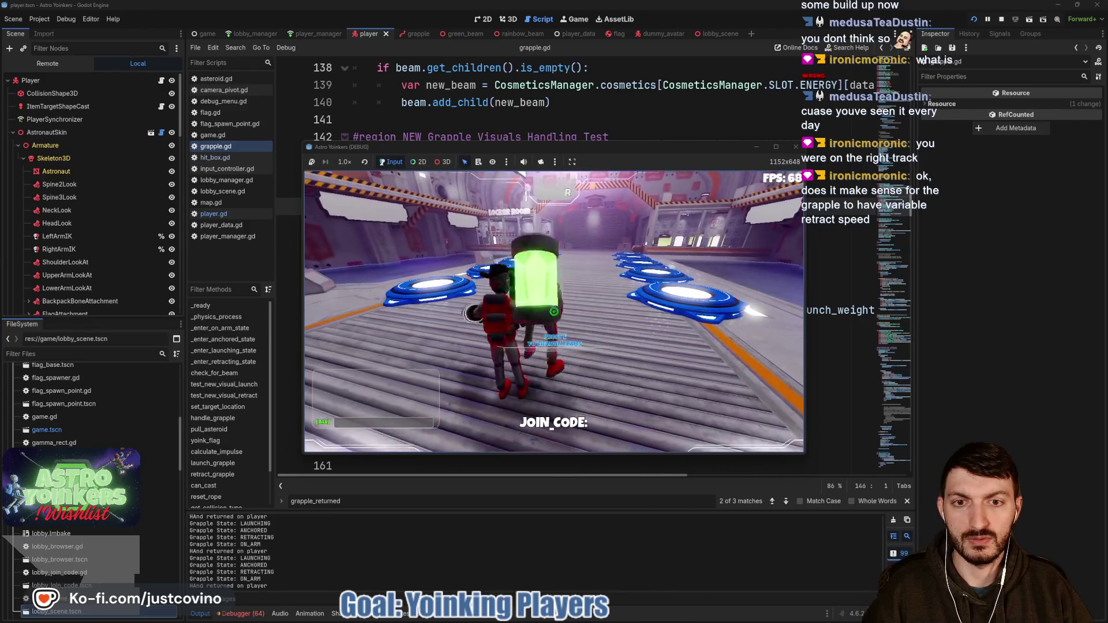
key(w)
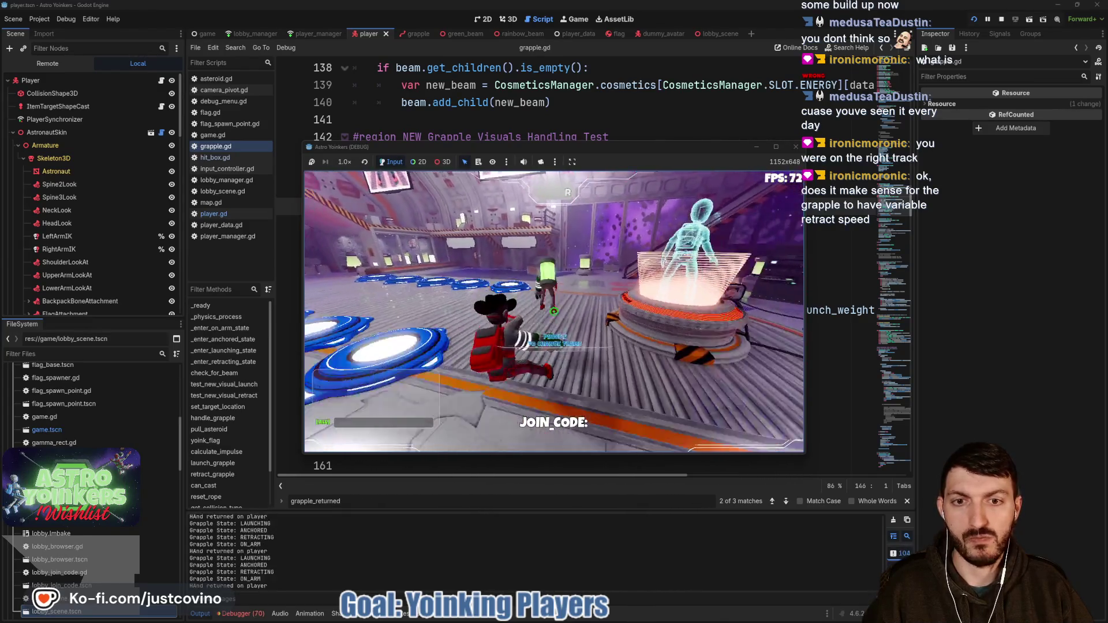
key(w)
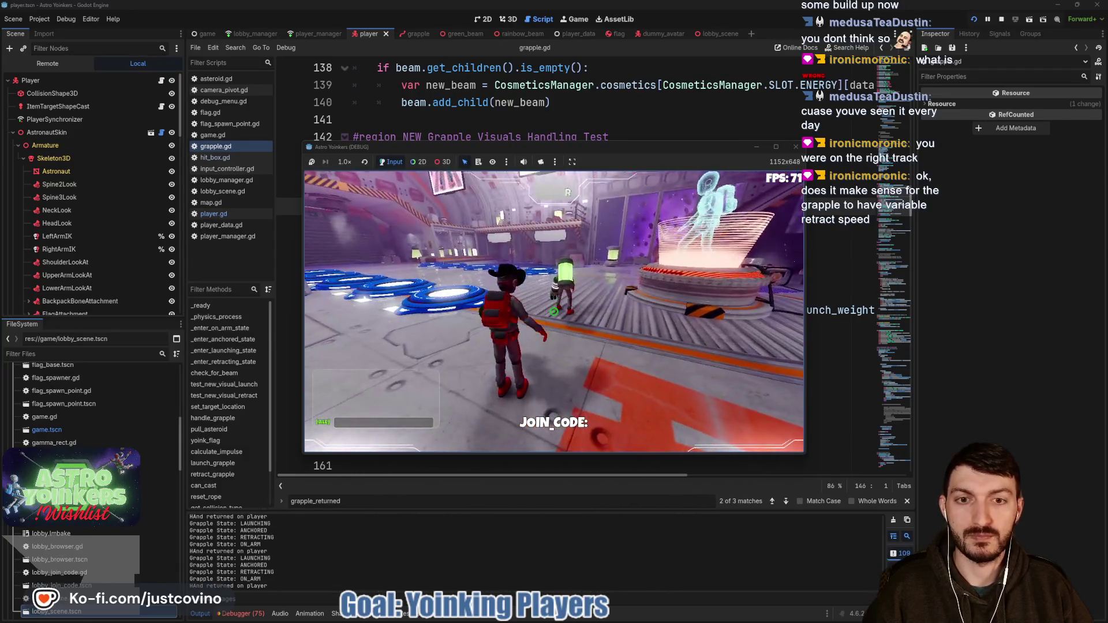
key(F8)
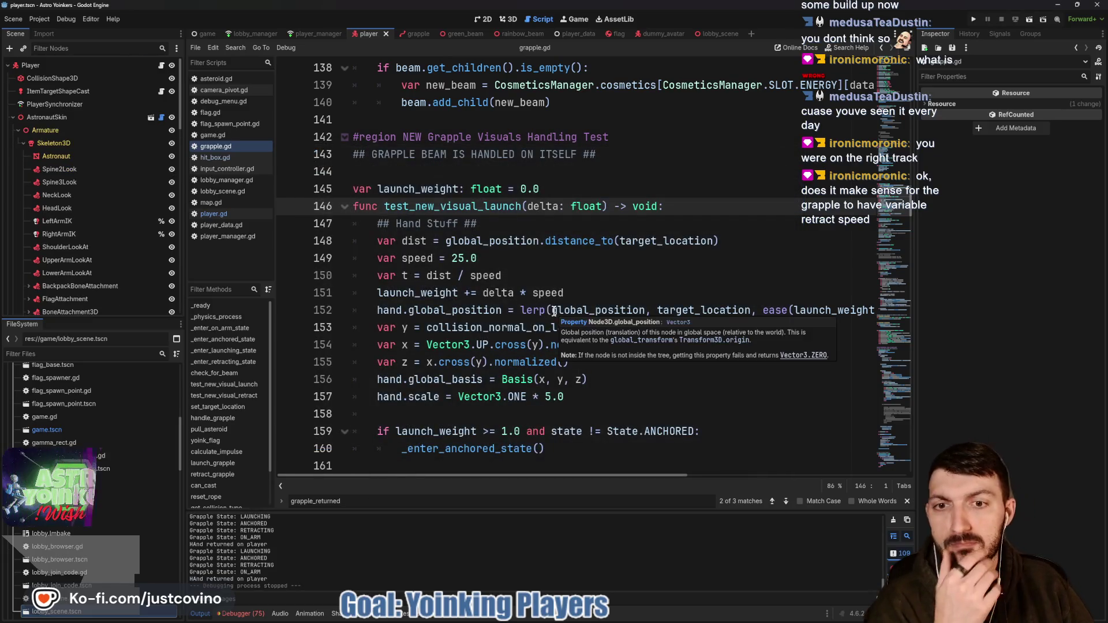
mouse_move(520, 245)
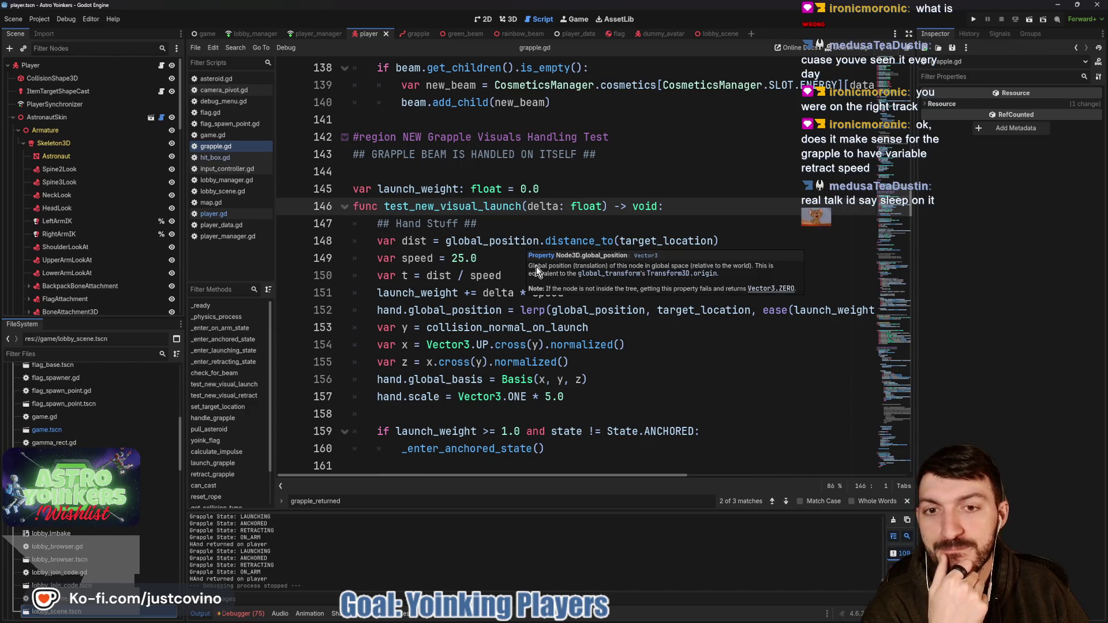
click(498, 225)
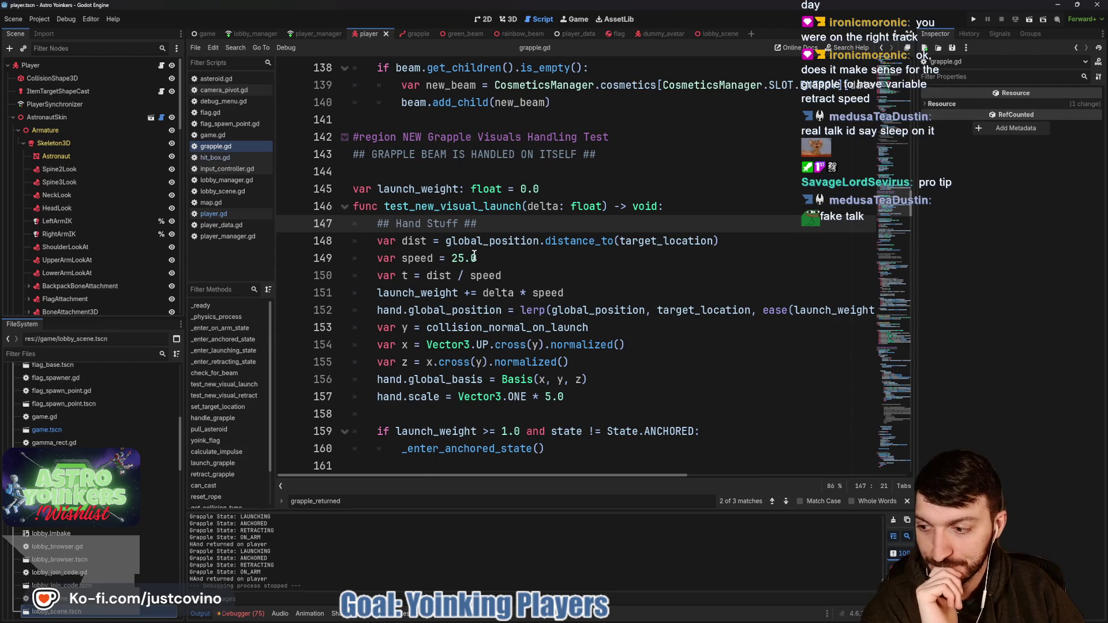
scroll(539, 291, up, 1)
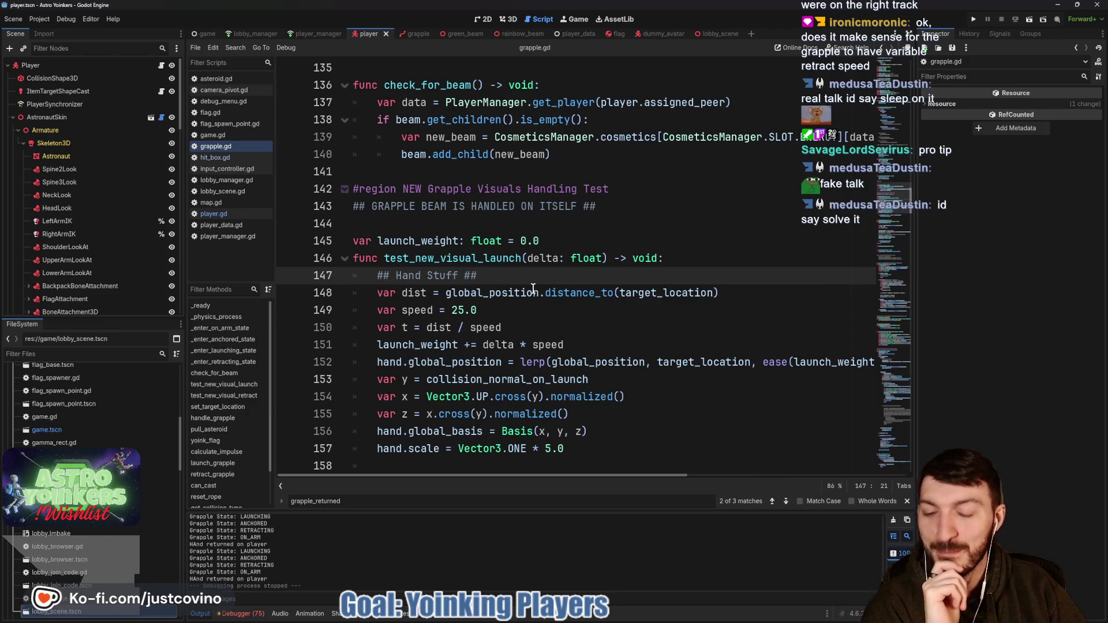
click(489, 328)
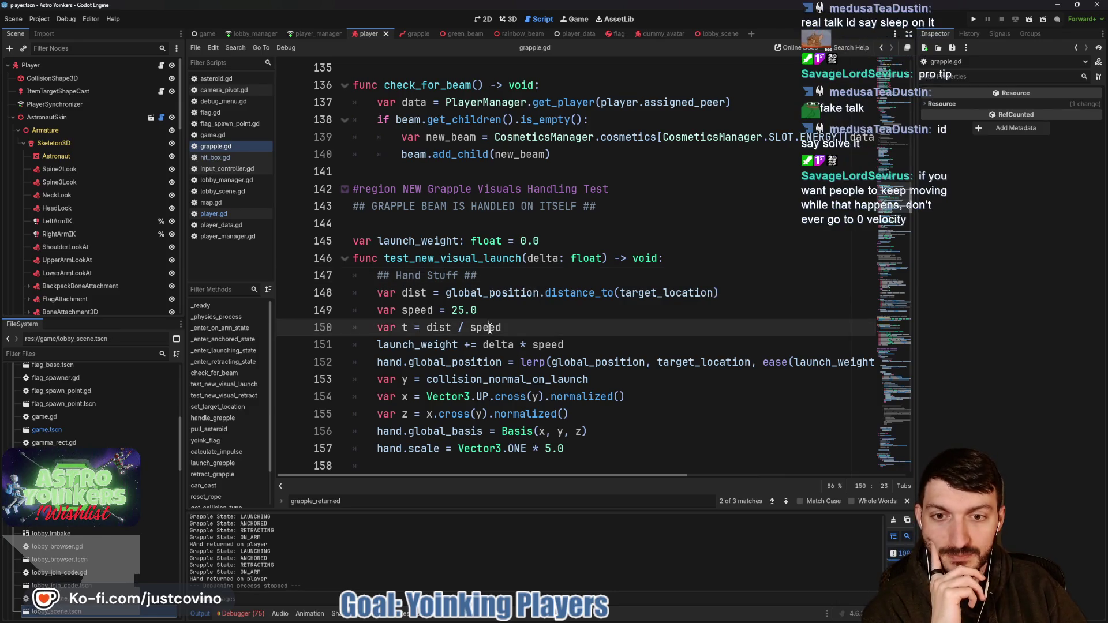
- Select the var speed = 25.0 line (line 149) in test_new_visual_launch
double_click(490, 327)
drag(477, 310, 352, 309)
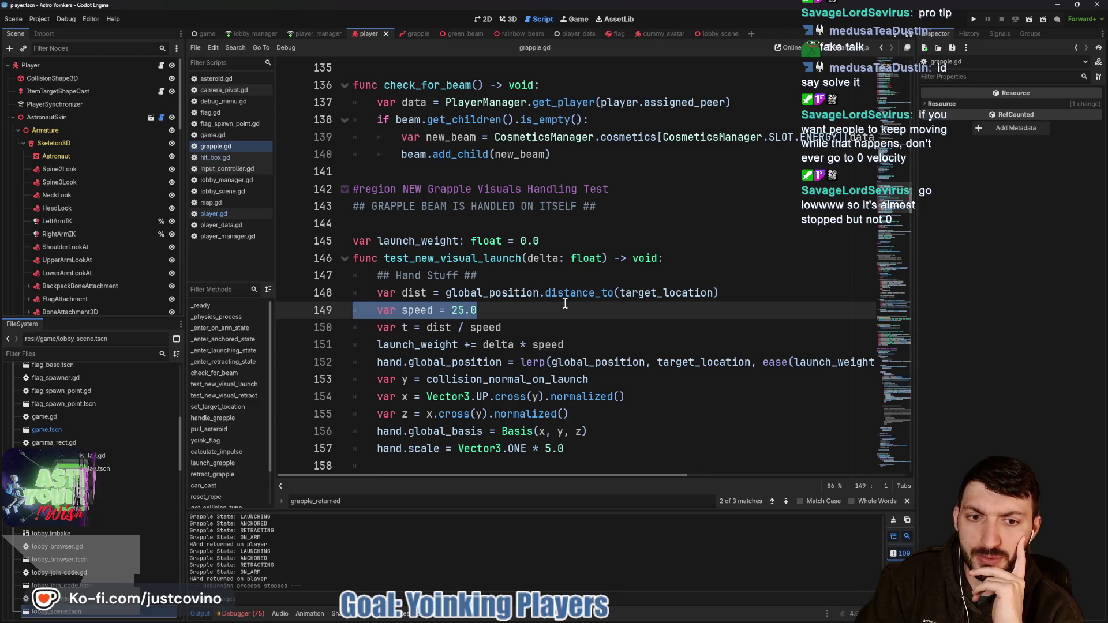
scroll(649, 374, right, 3)
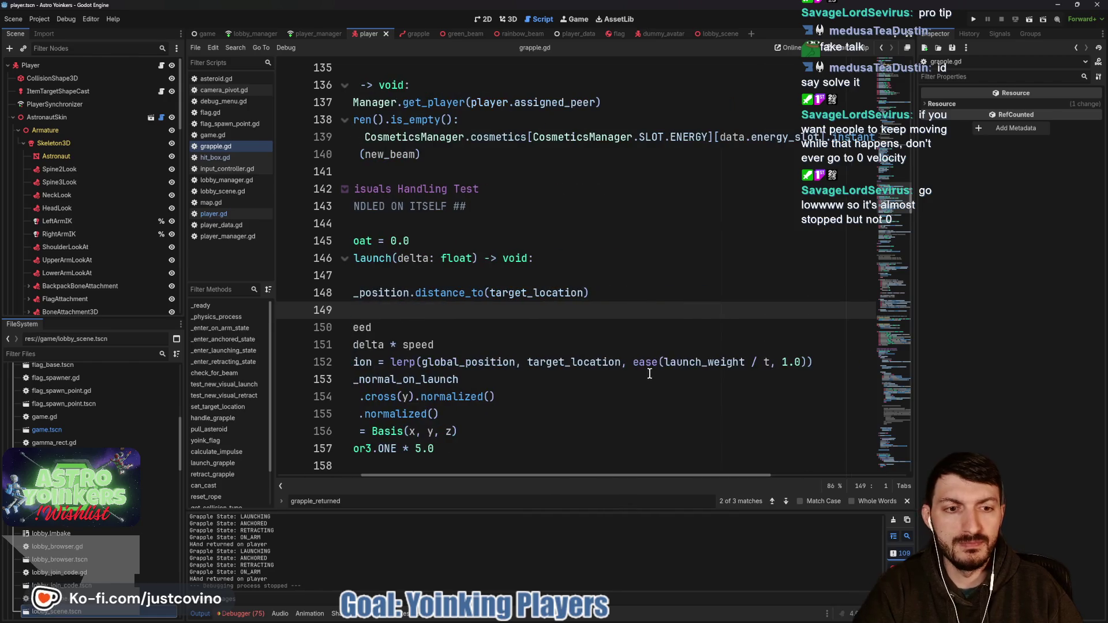
key(shift+End)
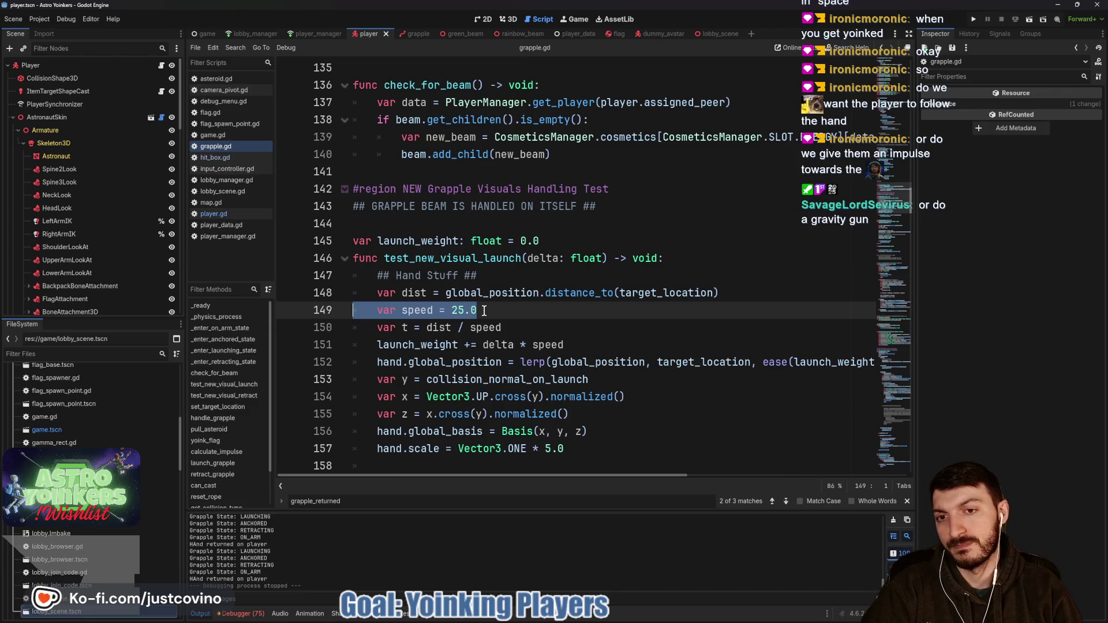
click(484, 311)
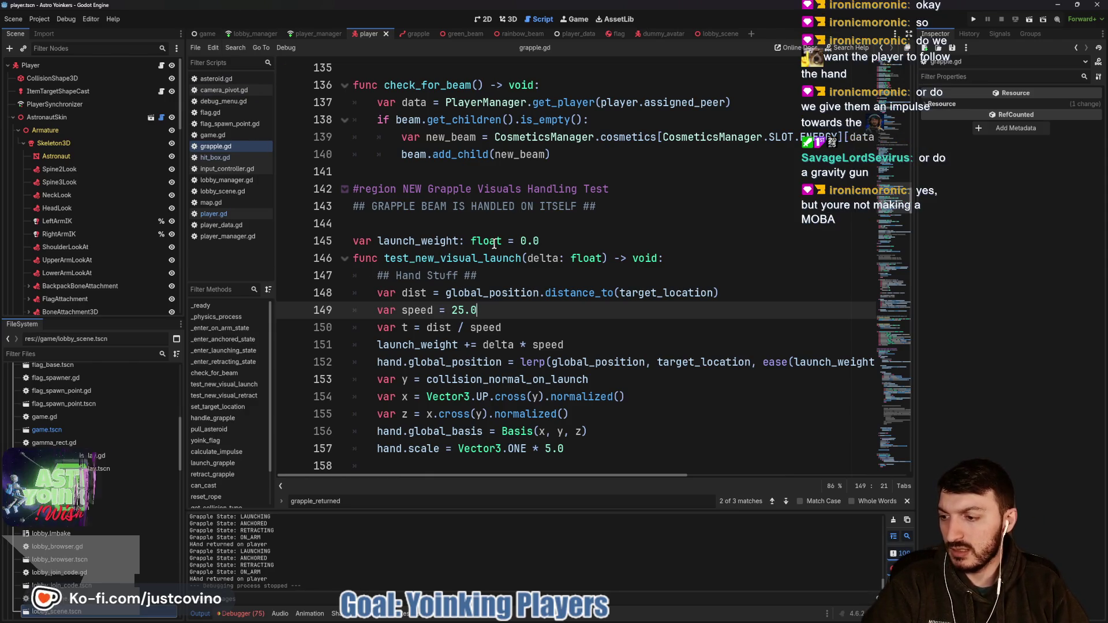
mouse_move(494, 244)
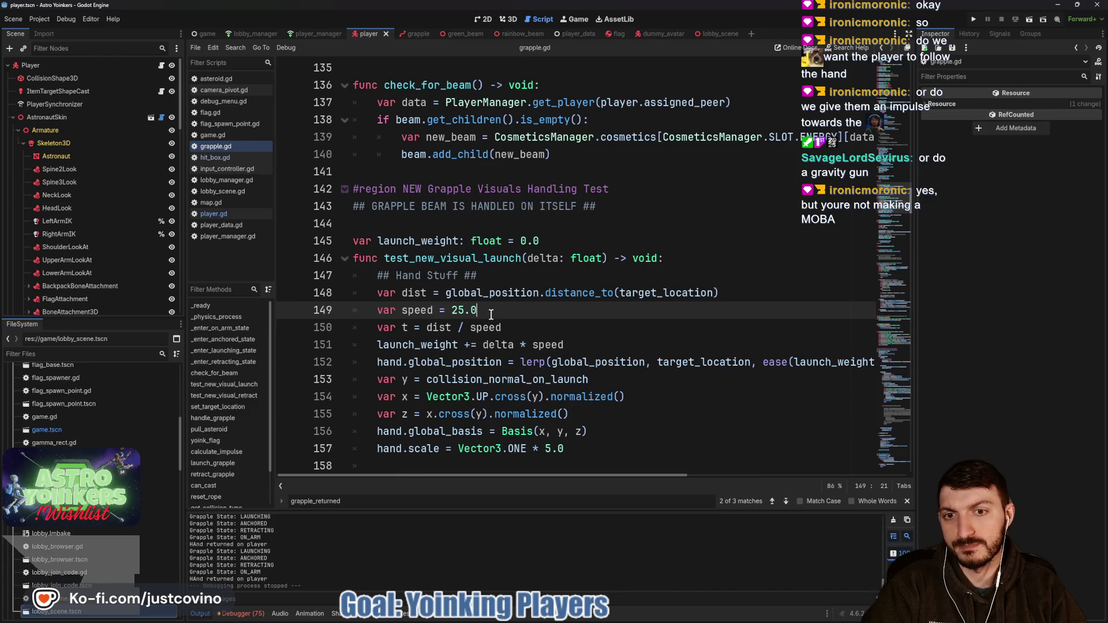
drag(491, 314, 339, 311)
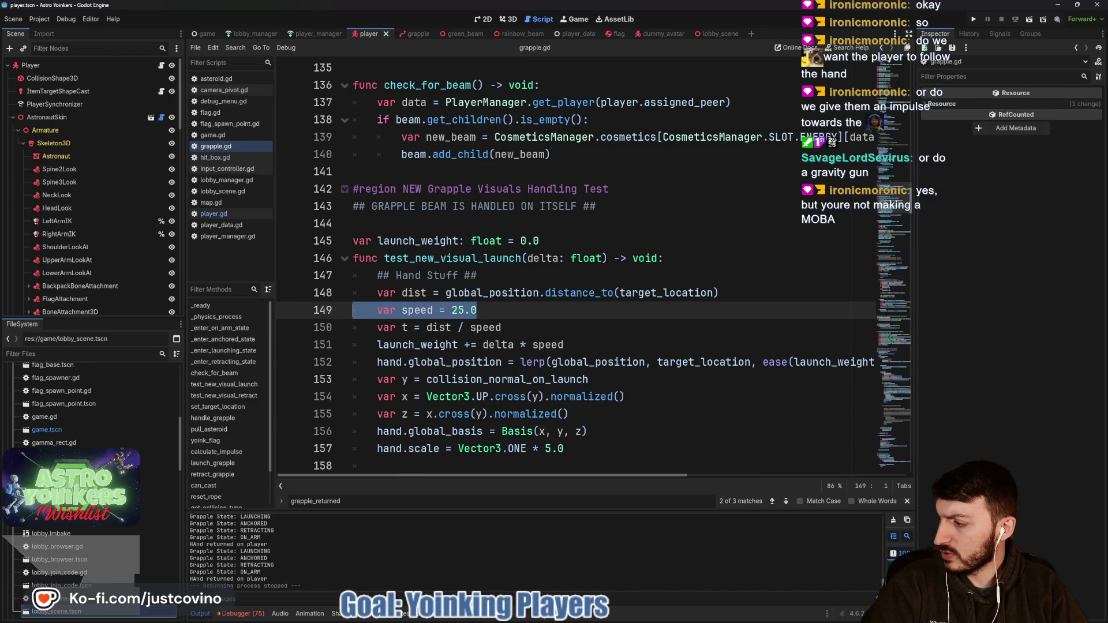
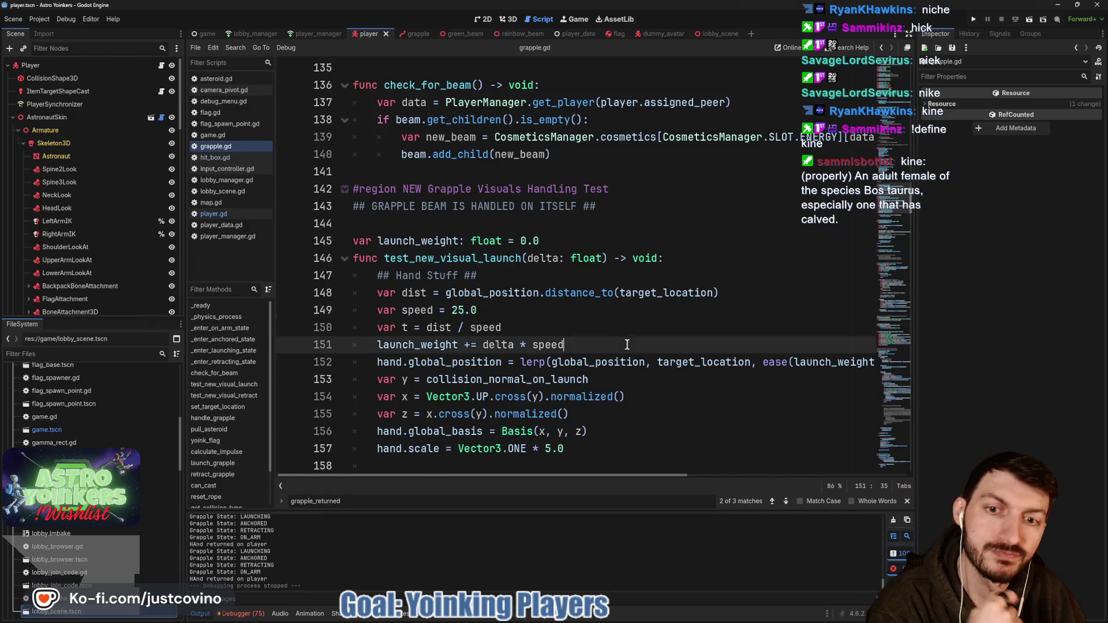
- Switch to the player.gd script and place the cursor on blank line 861
key(Down)
key(Down)
key(End)
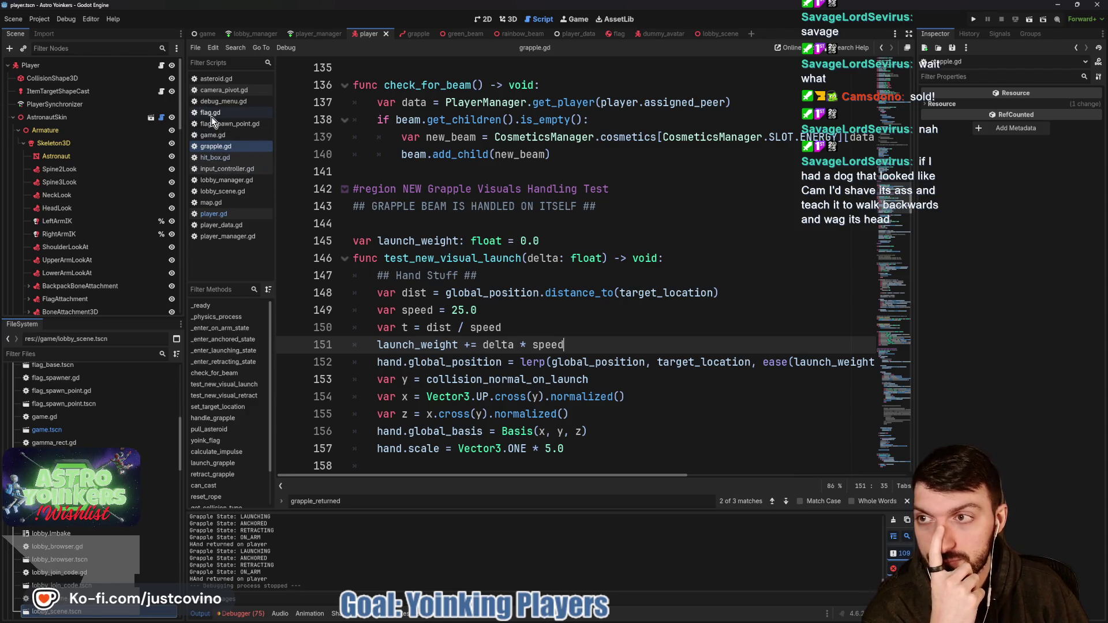
click(161, 65)
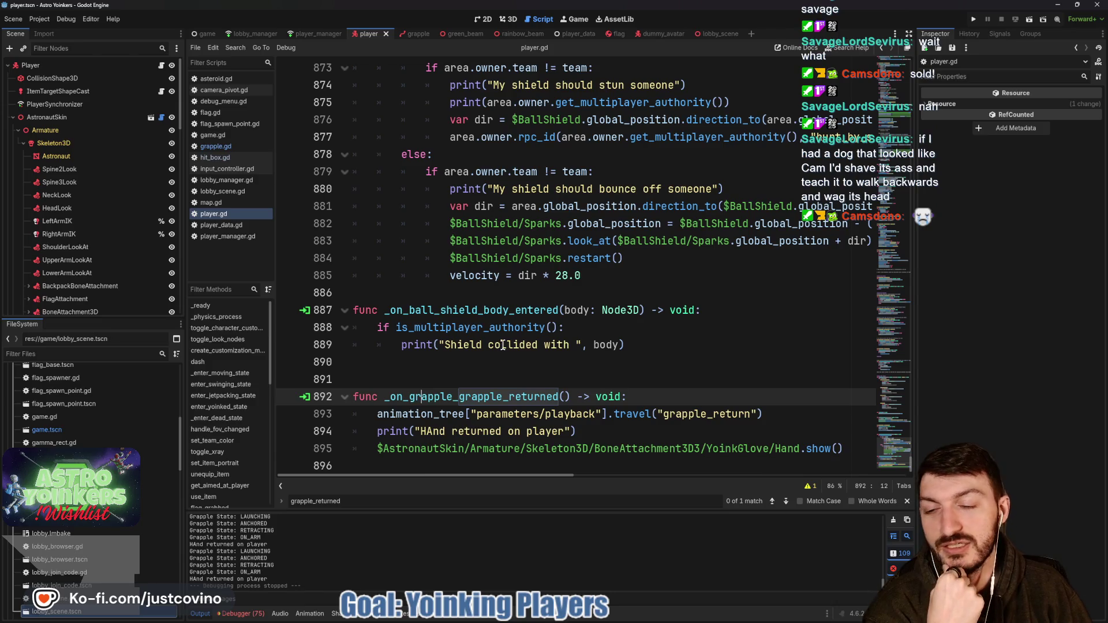
scroll(506, 345, up, 2)
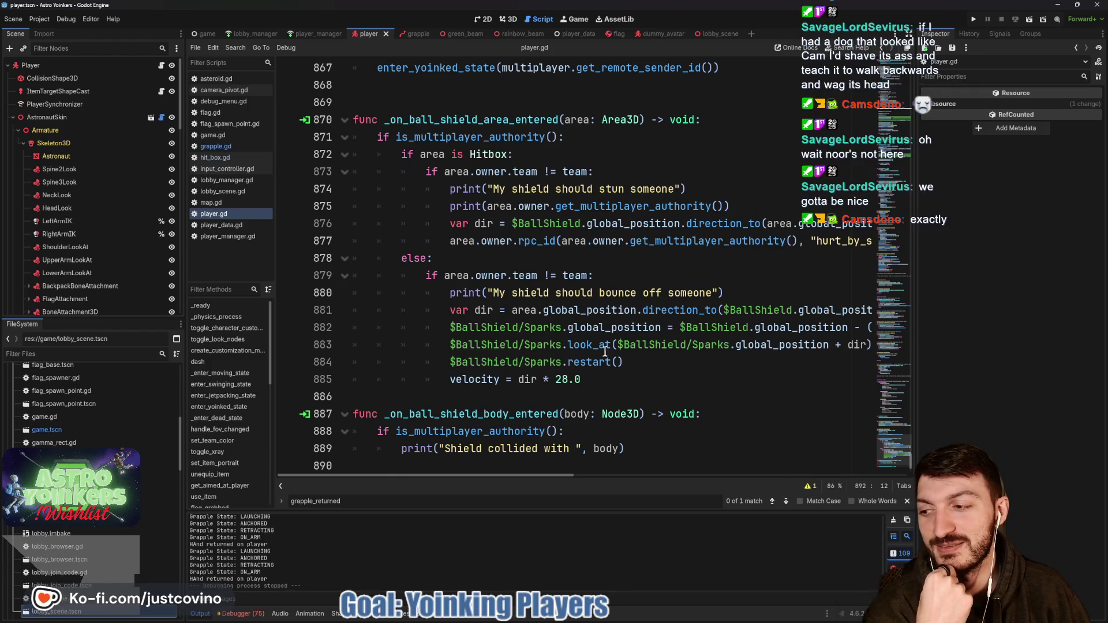
scroll(598, 355, up, 5)
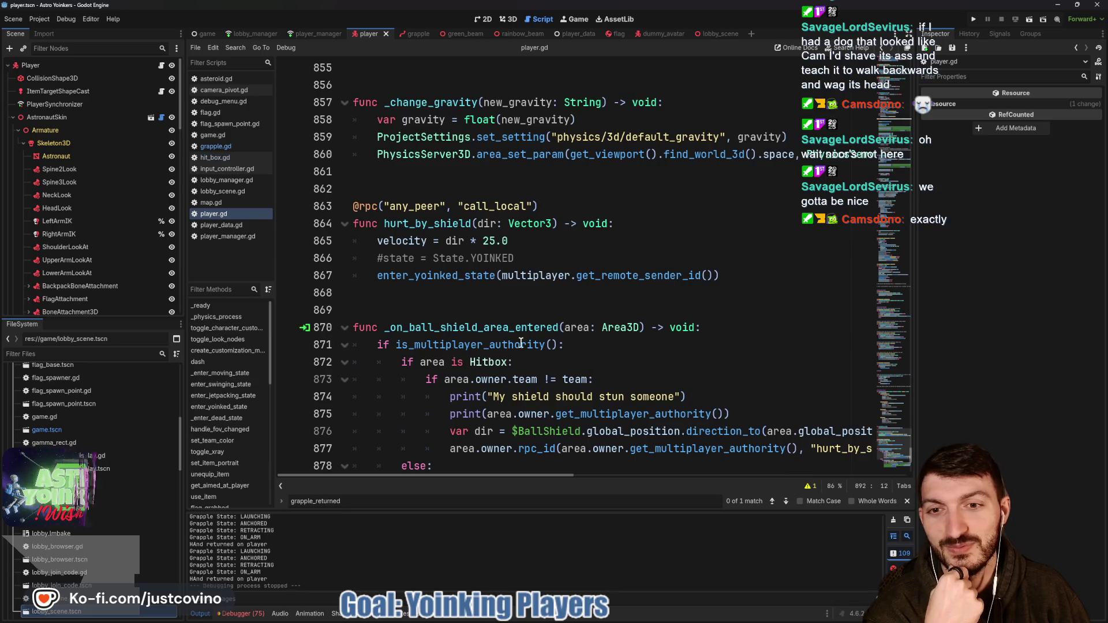
scroll(492, 315, up, 2)
click(492, 329)
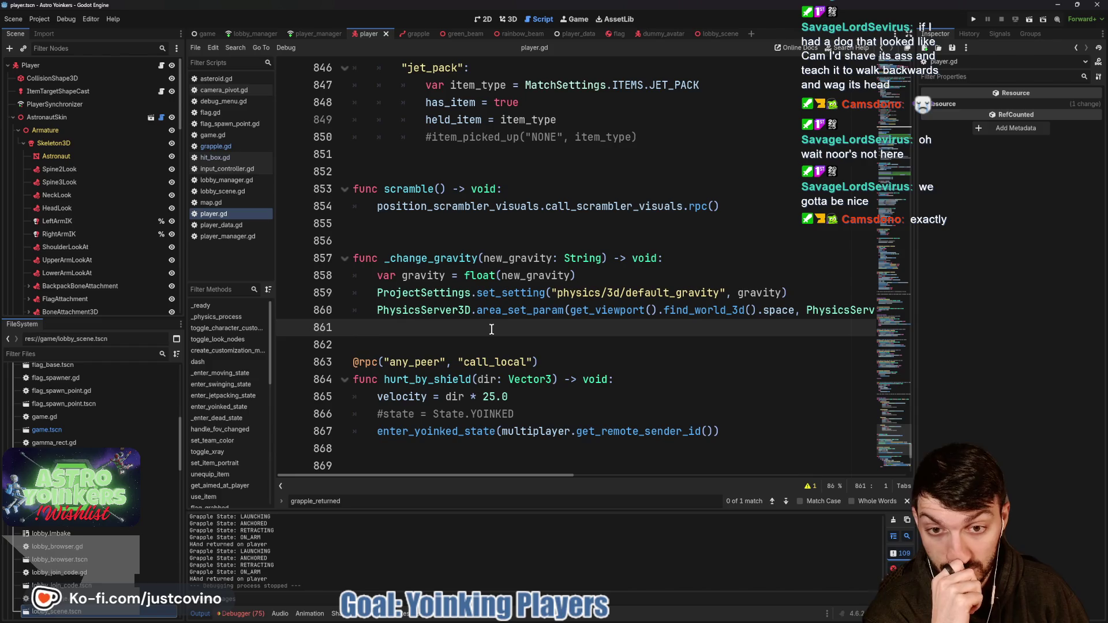
- Scroll up player.gd to the toggle_flag and set_movement_settings functions around line 669
scroll(492, 329, up, 1)
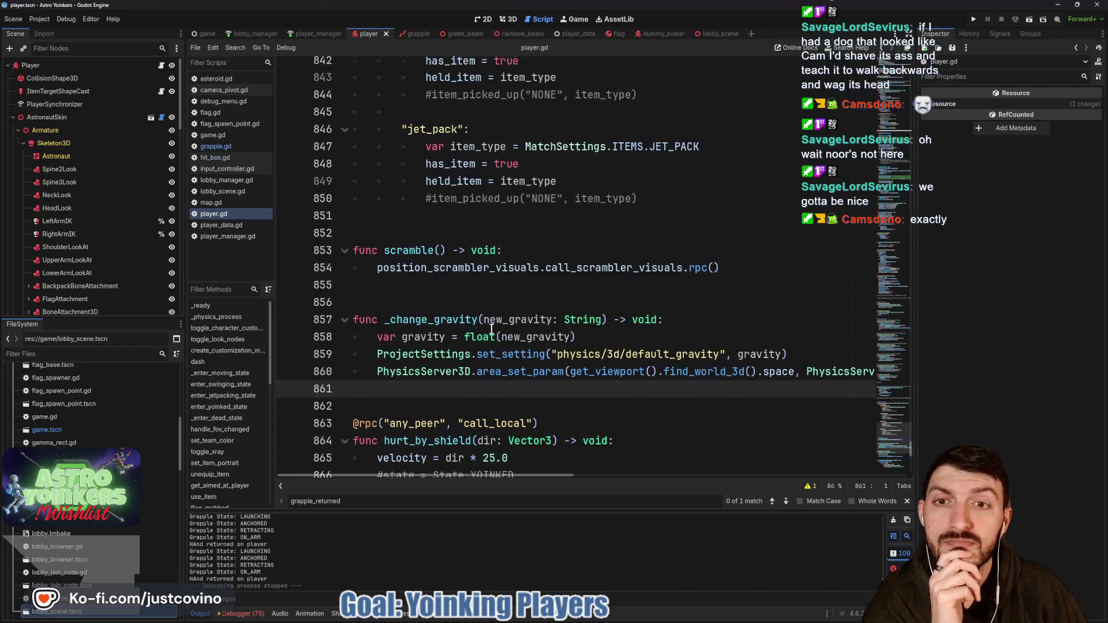
scroll(491, 329, up, 2)
scroll(491, 329, up, 9)
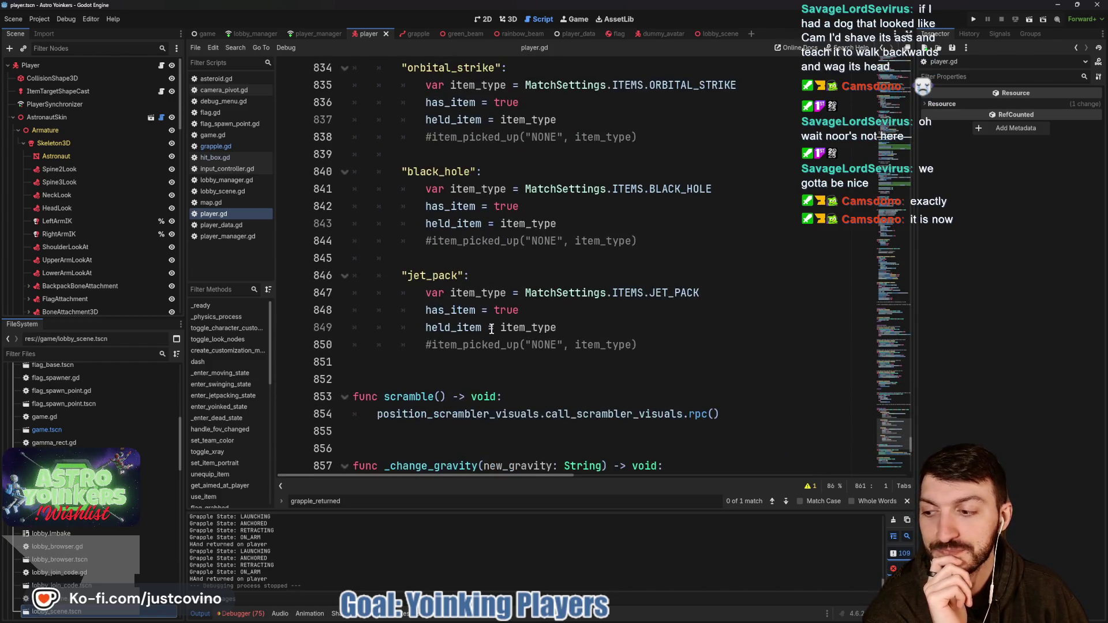
scroll(492, 329, up, 6)
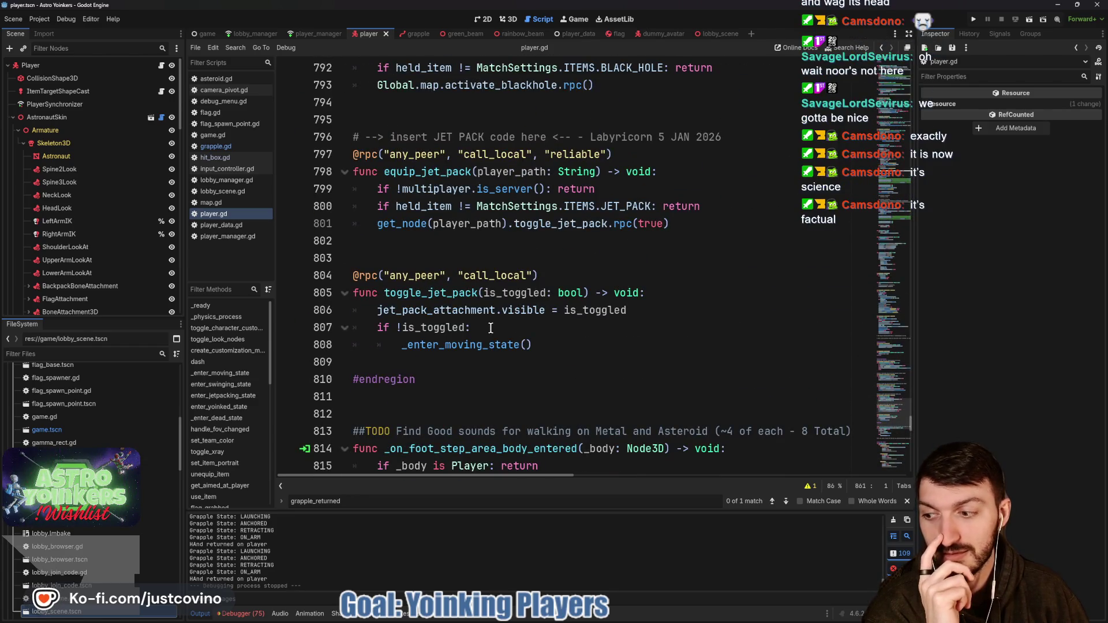
scroll(491, 328, up, 3)
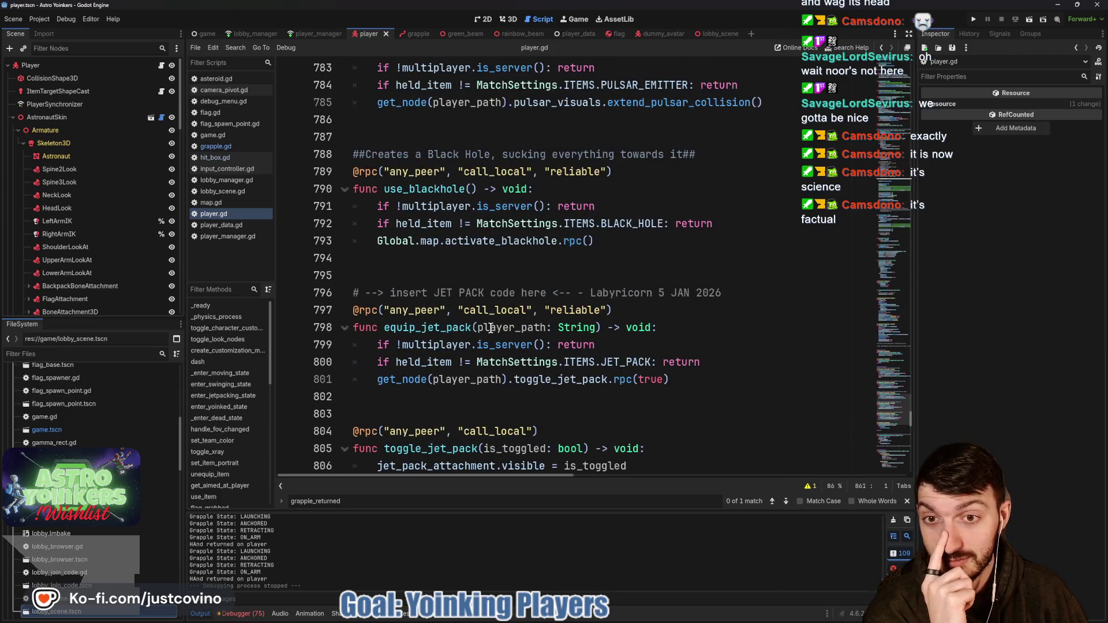
scroll(489, 326, up, 4)
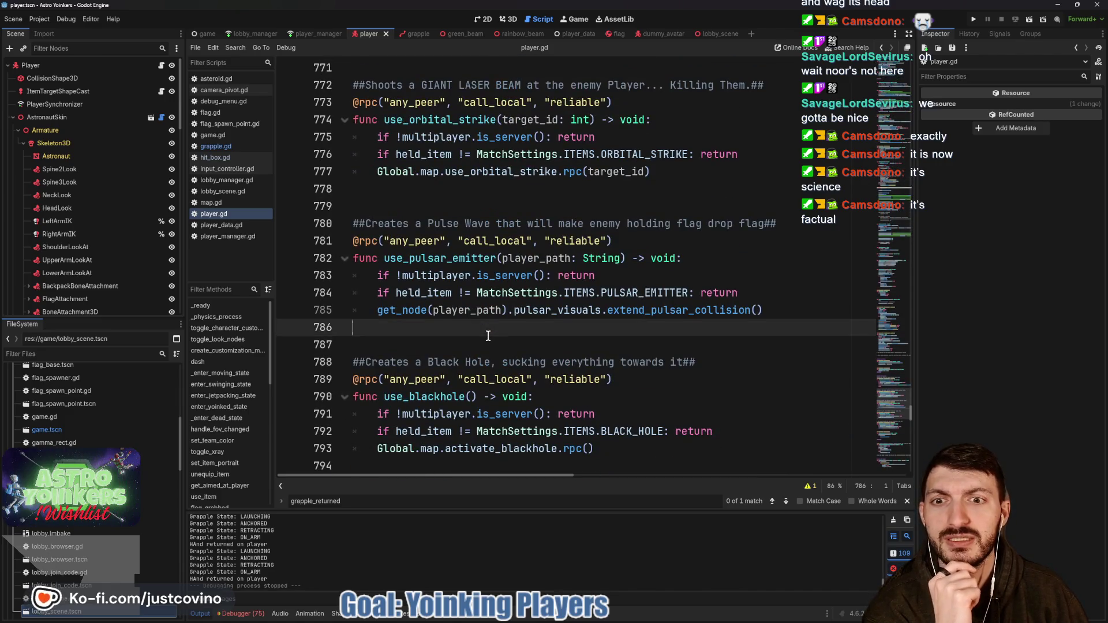
scroll(487, 334, up, 5)
scroll(485, 333, up, 9)
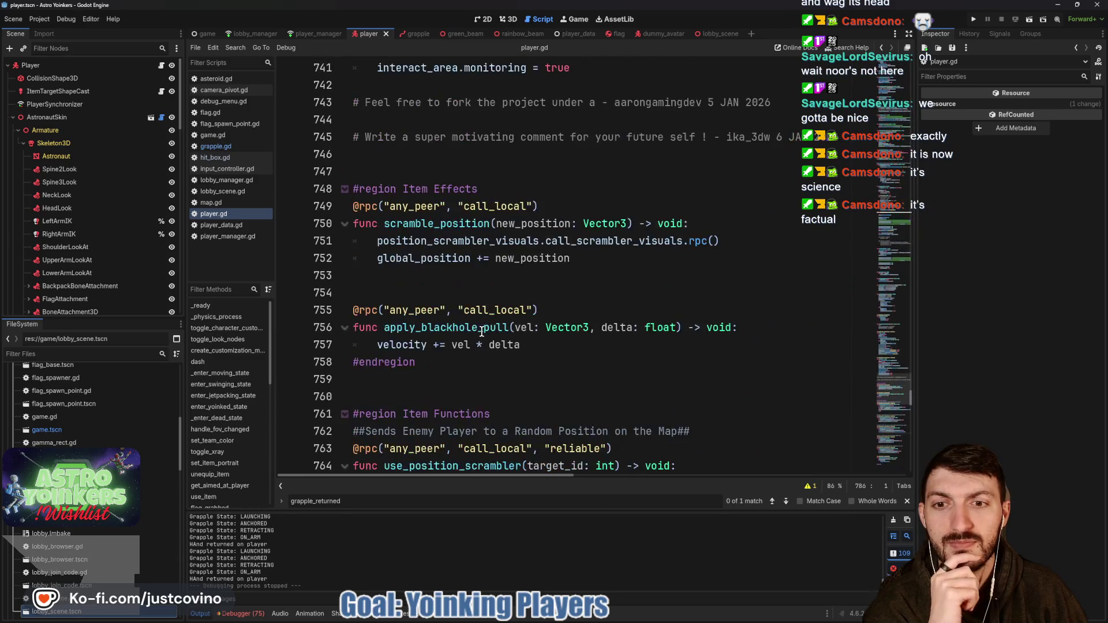
scroll(481, 330, up, 4)
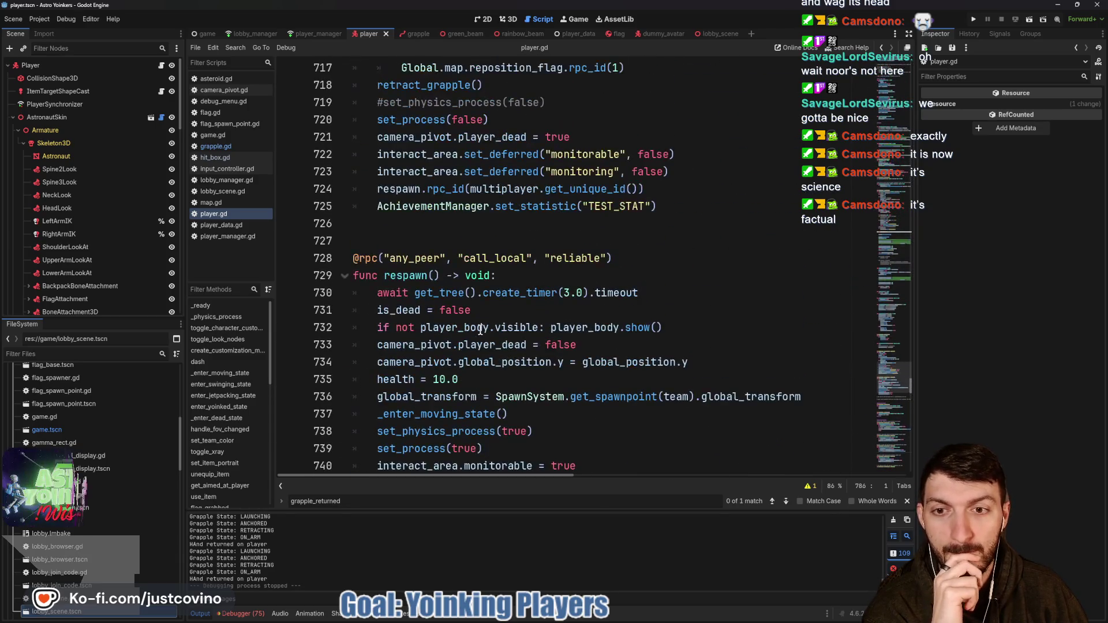
scroll(480, 331, up, 3)
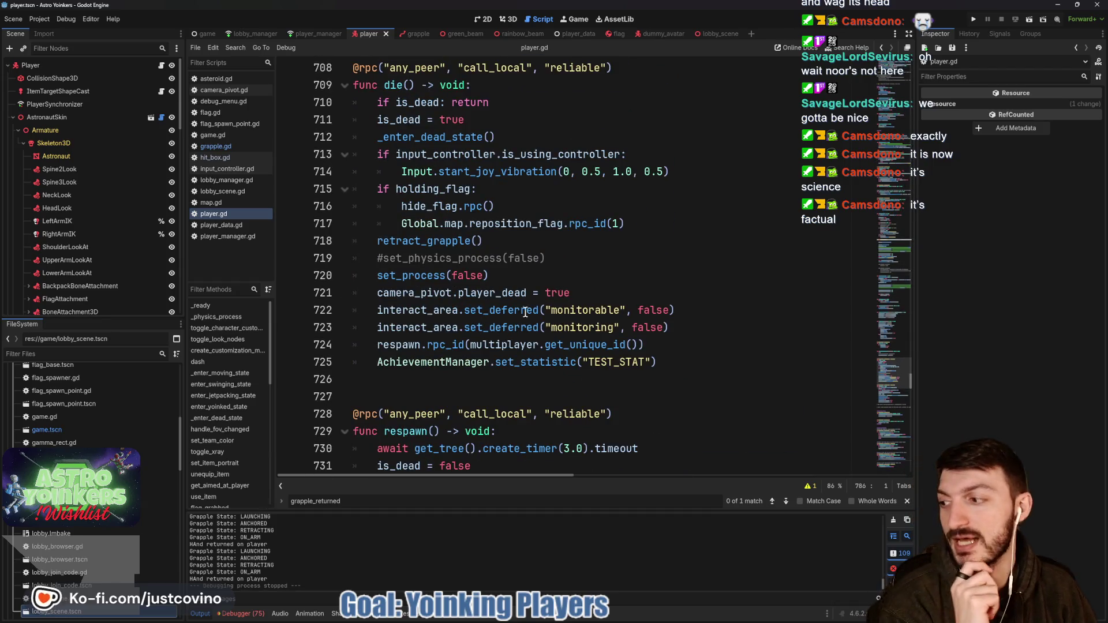
scroll(491, 327, up, 3)
scroll(491, 326, up, 3)
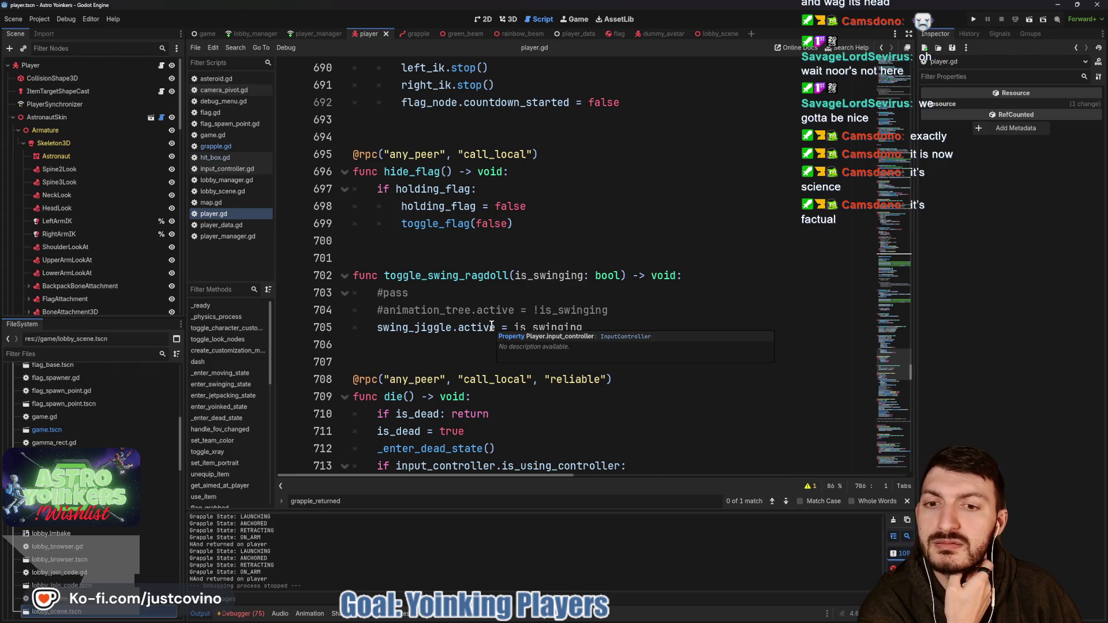
scroll(491, 327, up, 7)
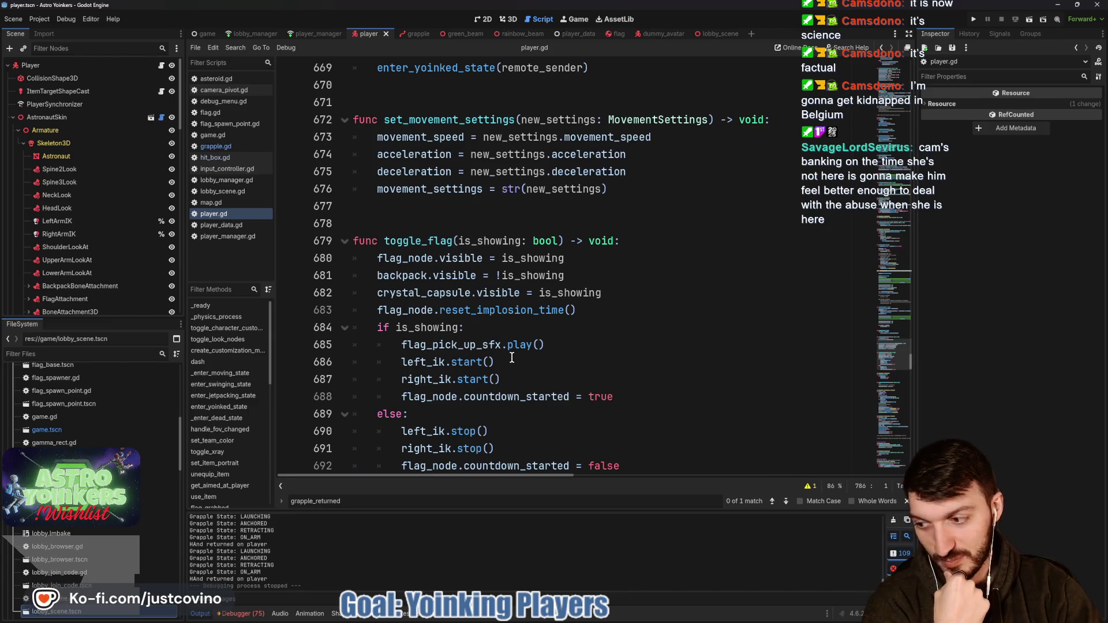
- Dismiss the play() documentation popup and move up past _on_hitbox_box_hit to retract_grapple
mouse_move(516, 344)
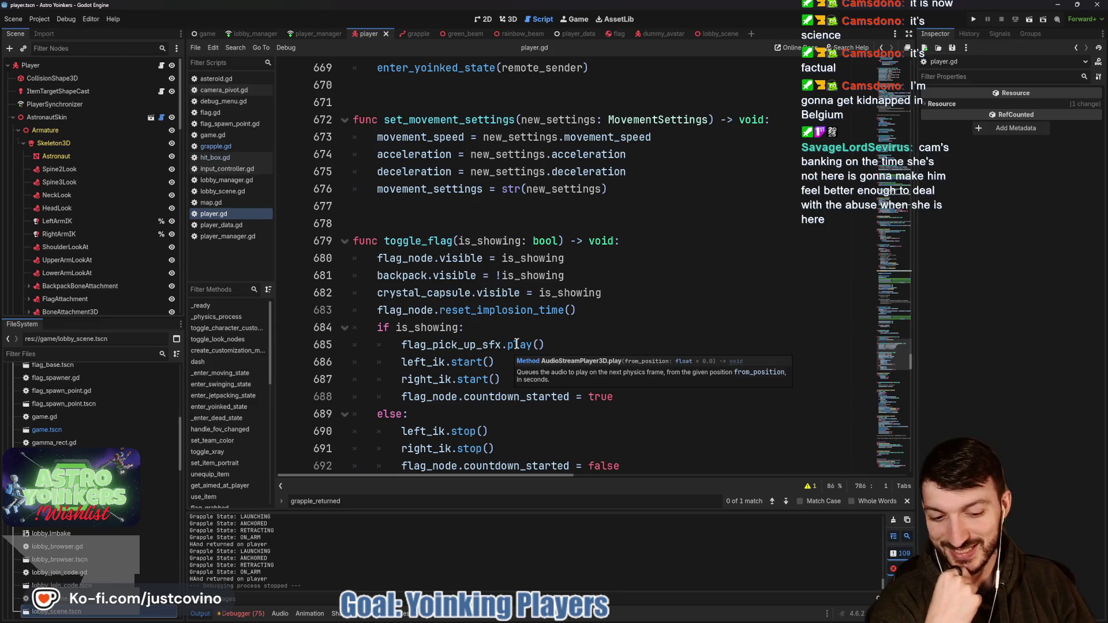
click(482, 221)
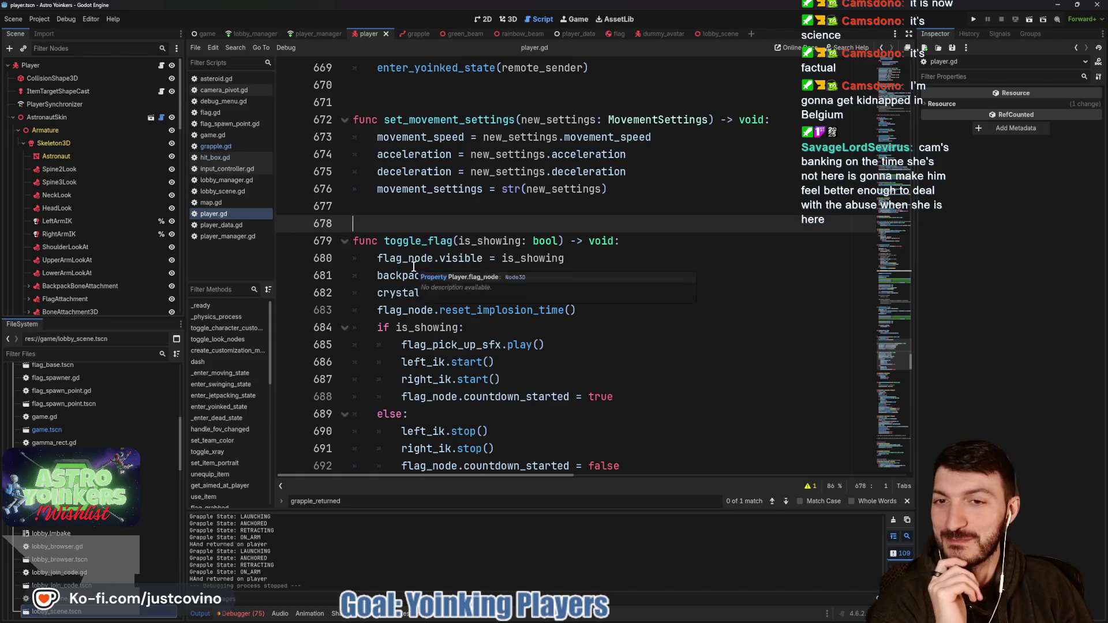
scroll(414, 268, up, 4)
click(428, 309)
click(417, 241)
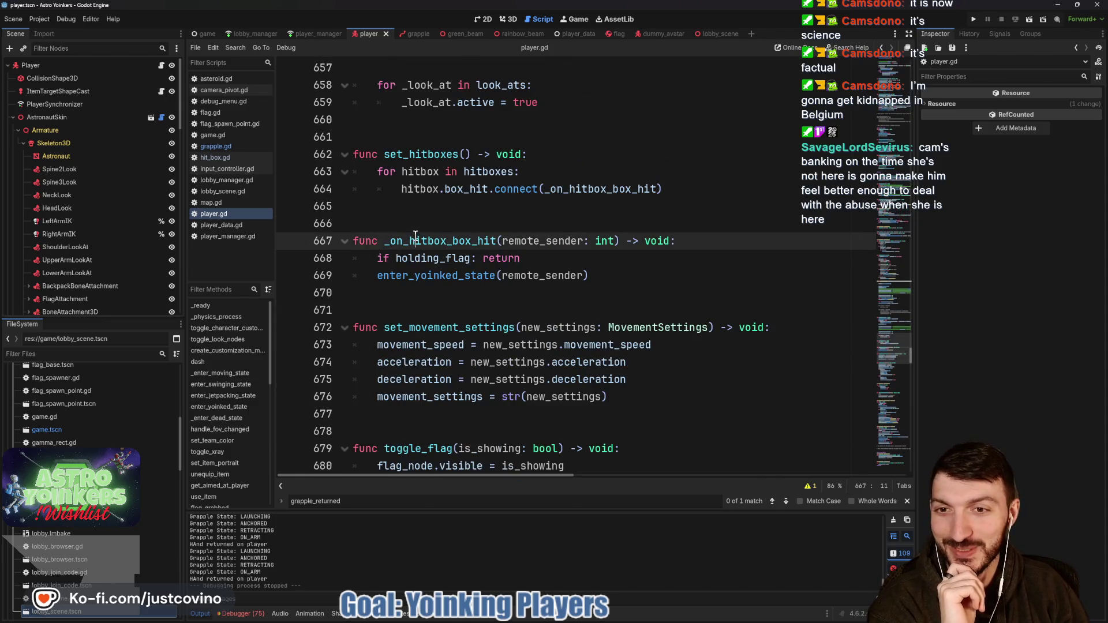
scroll(415, 248, up, 3)
click(404, 289)
scroll(406, 277, up, 4)
scroll(405, 274, up, 2)
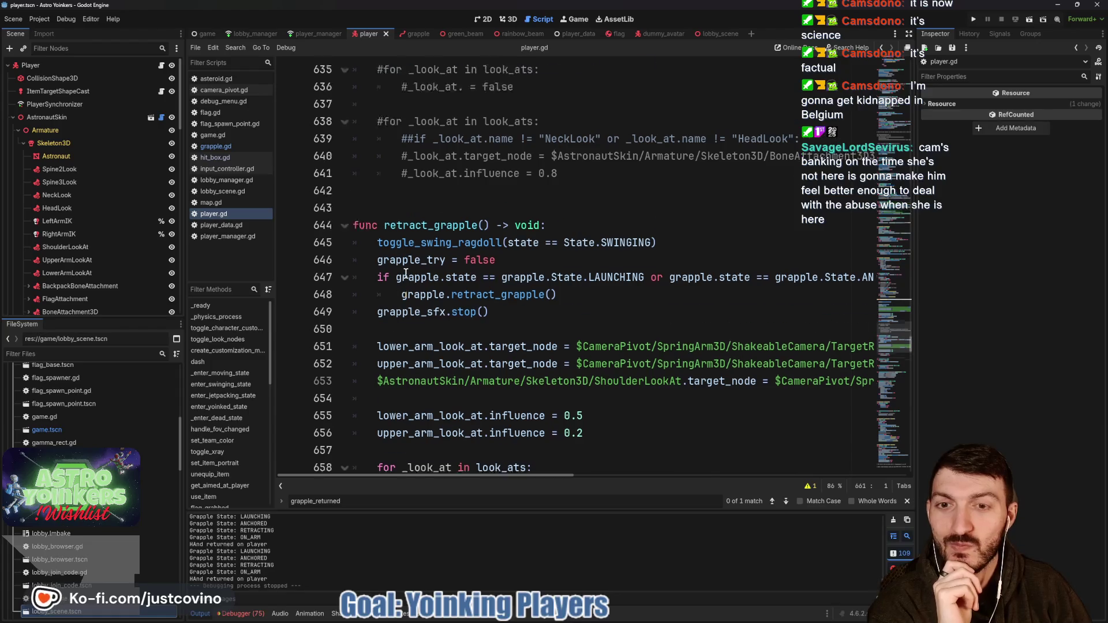
scroll(406, 273, down, 1)
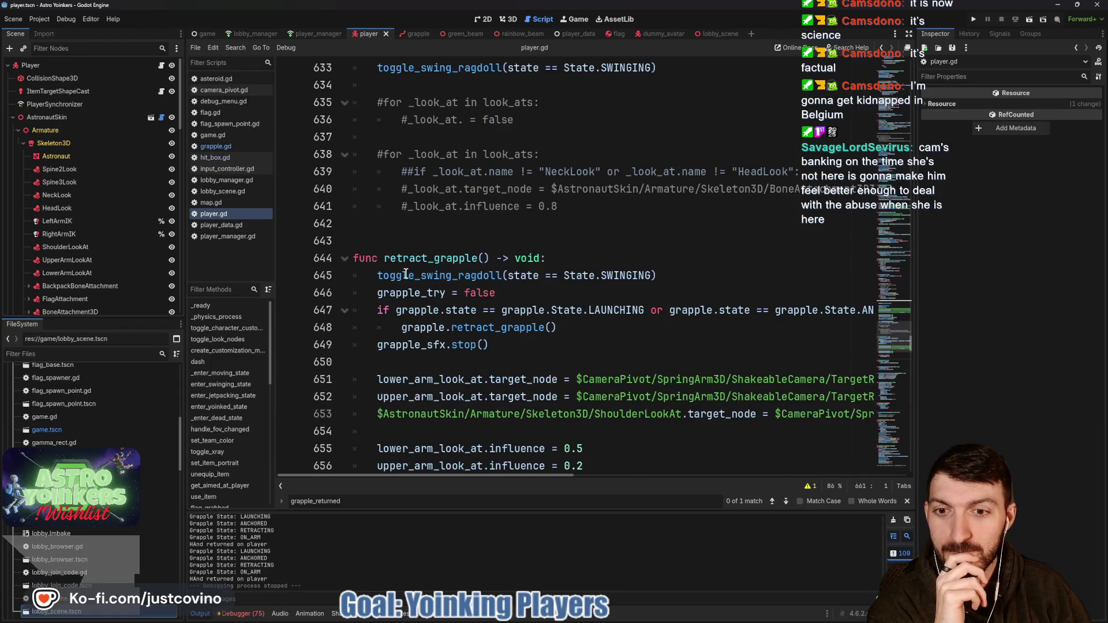
click(432, 242)
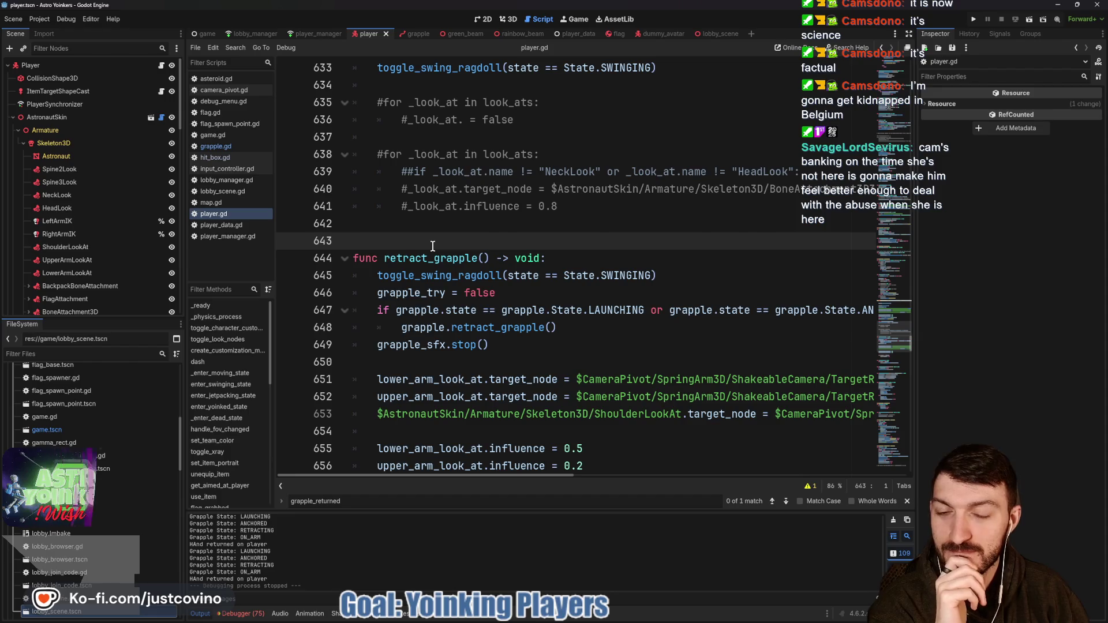
- Scroll further up player.gd to the blank line 511 below toggle_xray
scroll(438, 254, up, 2)
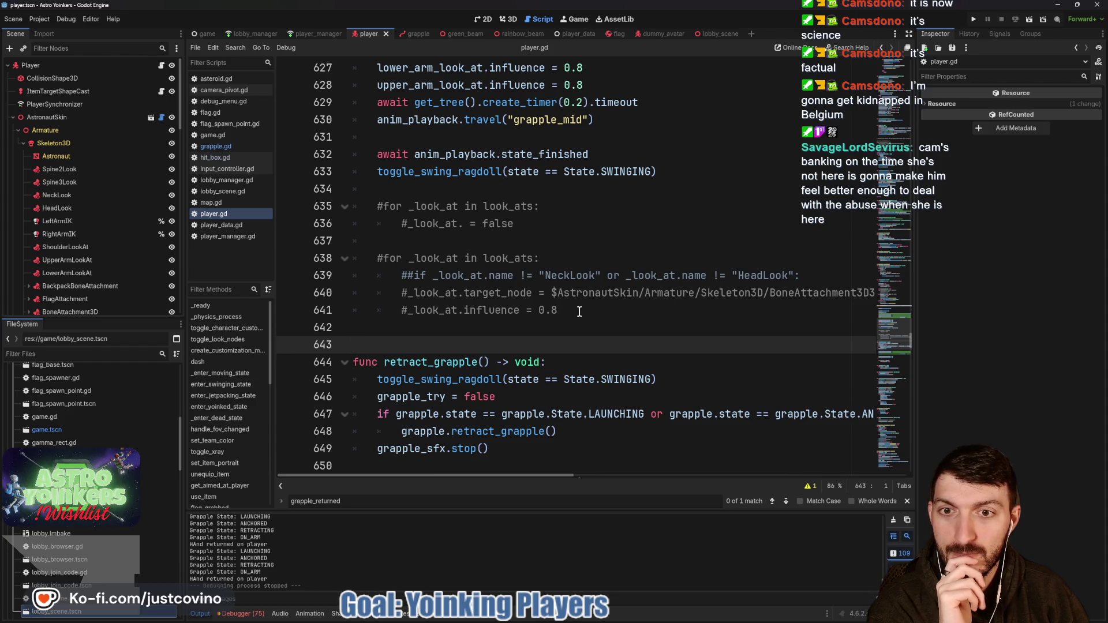
scroll(579, 311, down, 3)
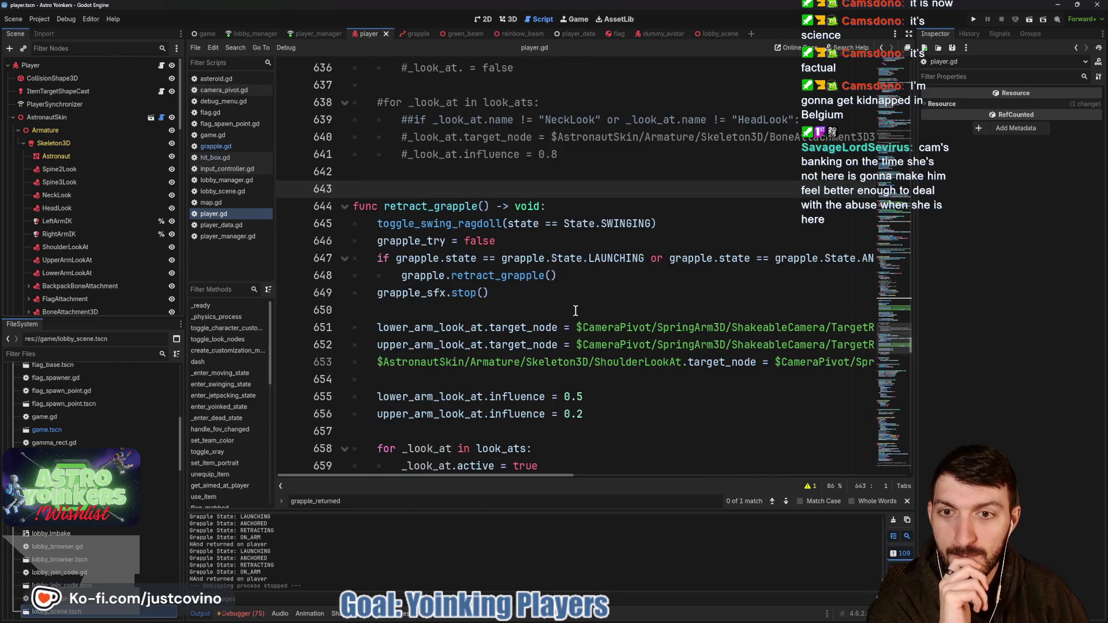
scroll(575, 311, down, 1)
scroll(575, 311, up, 7)
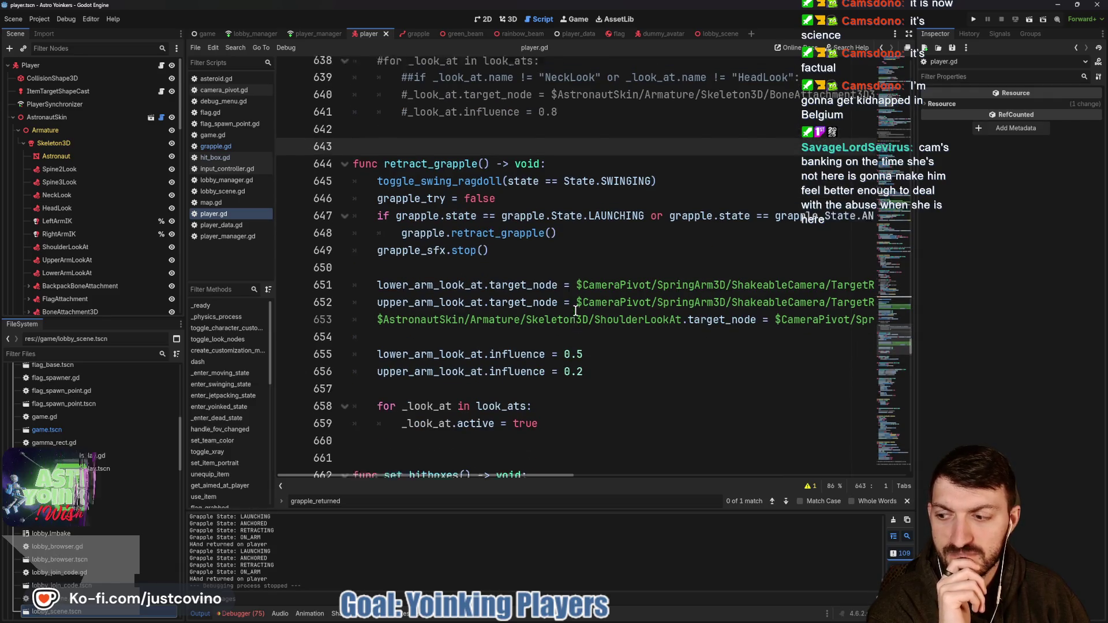
scroll(577, 311, up, 17)
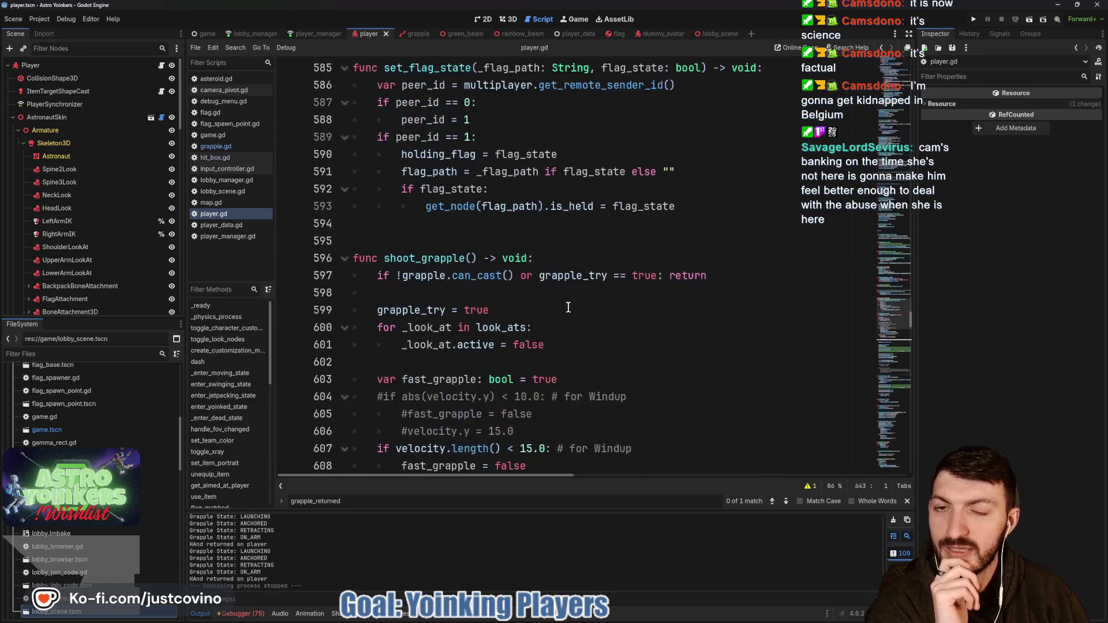
scroll(568, 307, up, 6)
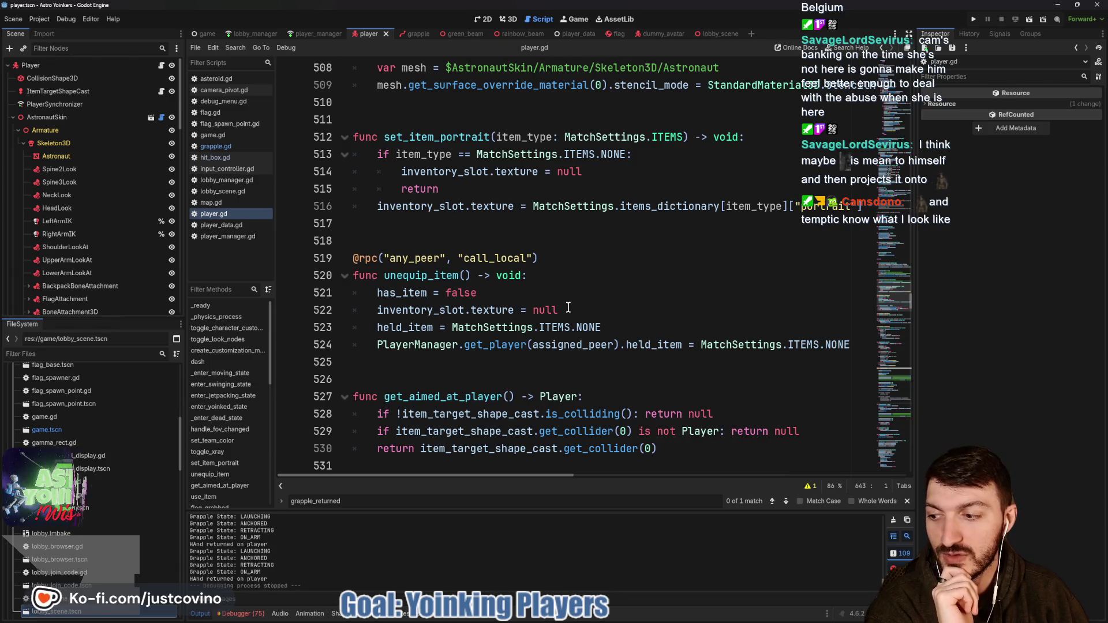
scroll(568, 307, up, 2)
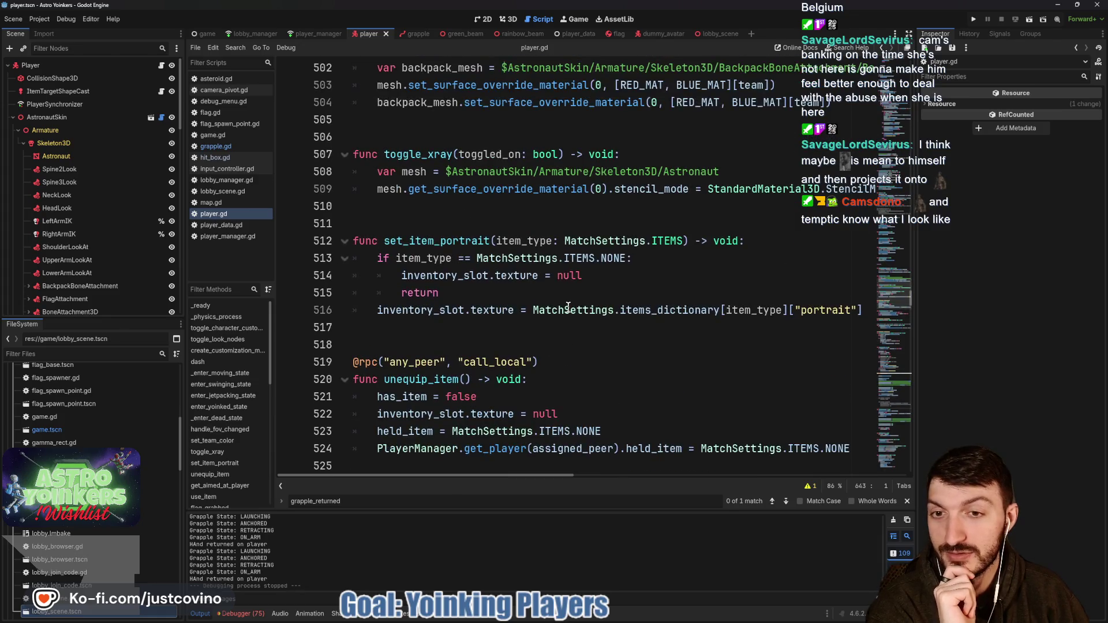
click(523, 219)
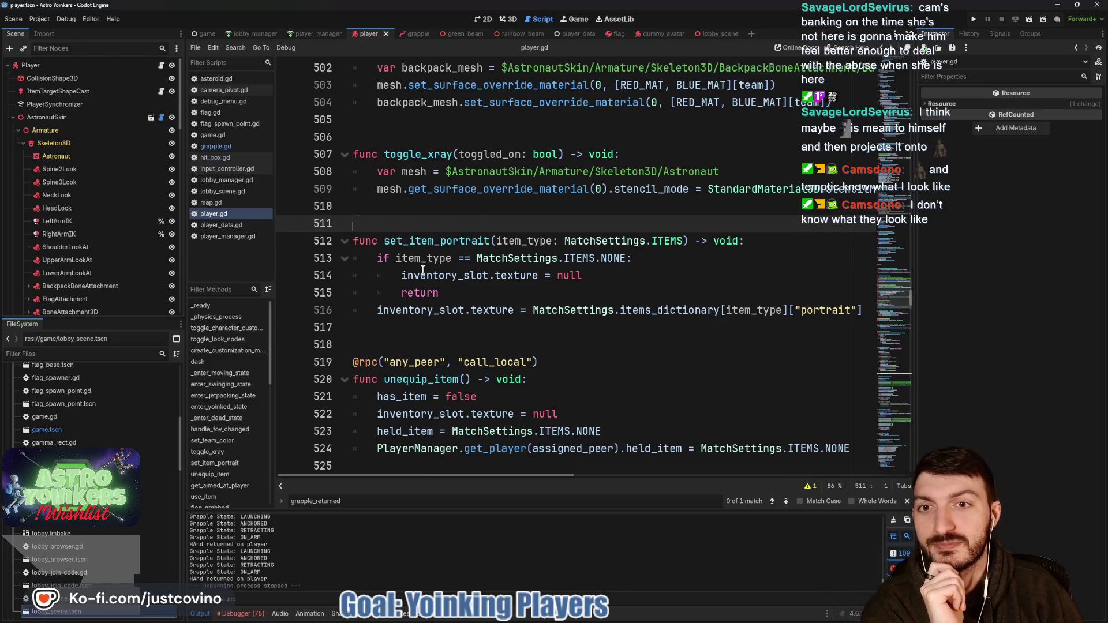
- Continue up to enter_yoinked_state and point at its YOINKED_MOVEMENT settings line
scroll(423, 270, up, 3)
click(456, 279)
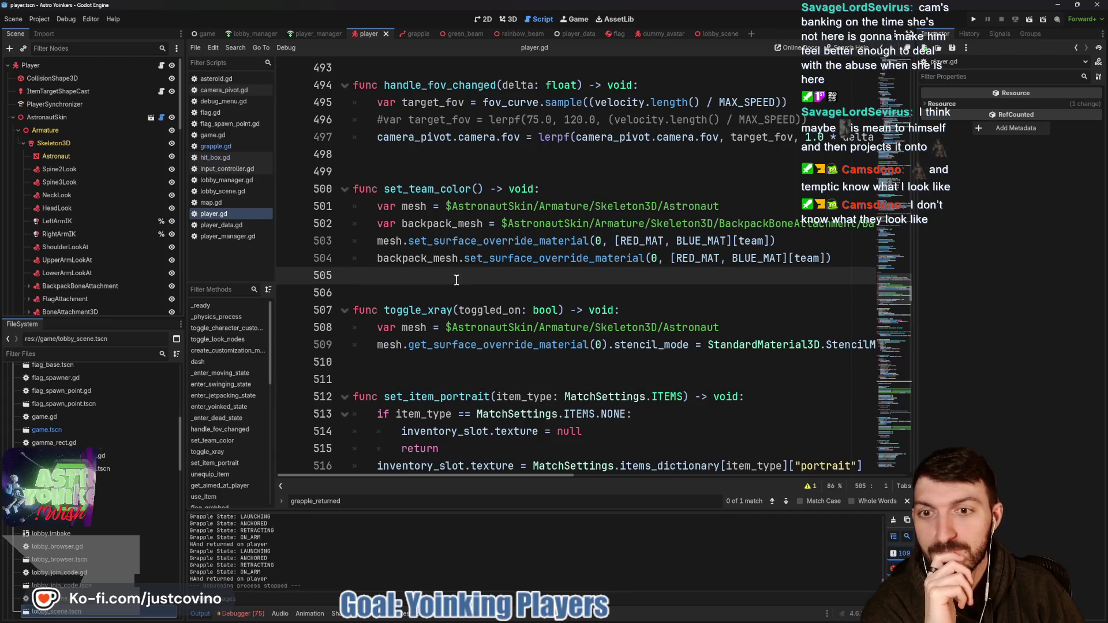
scroll(456, 280, up, 2)
scroll(449, 280, up, 2)
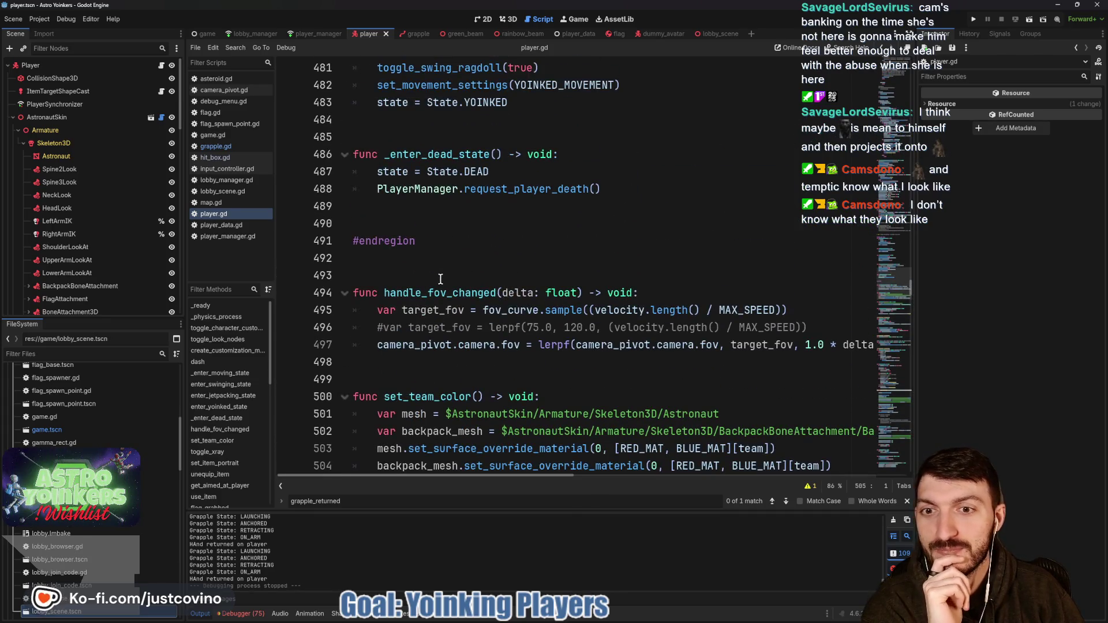
click(441, 271)
click(433, 223)
scroll(446, 259, up, 2)
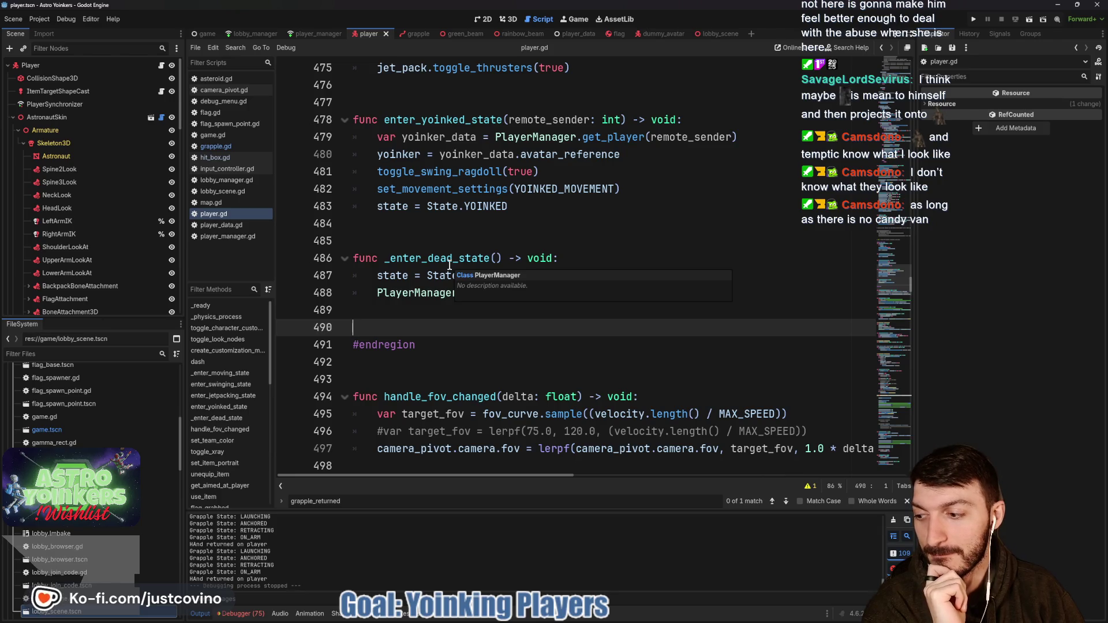
scroll(449, 265, up, 2)
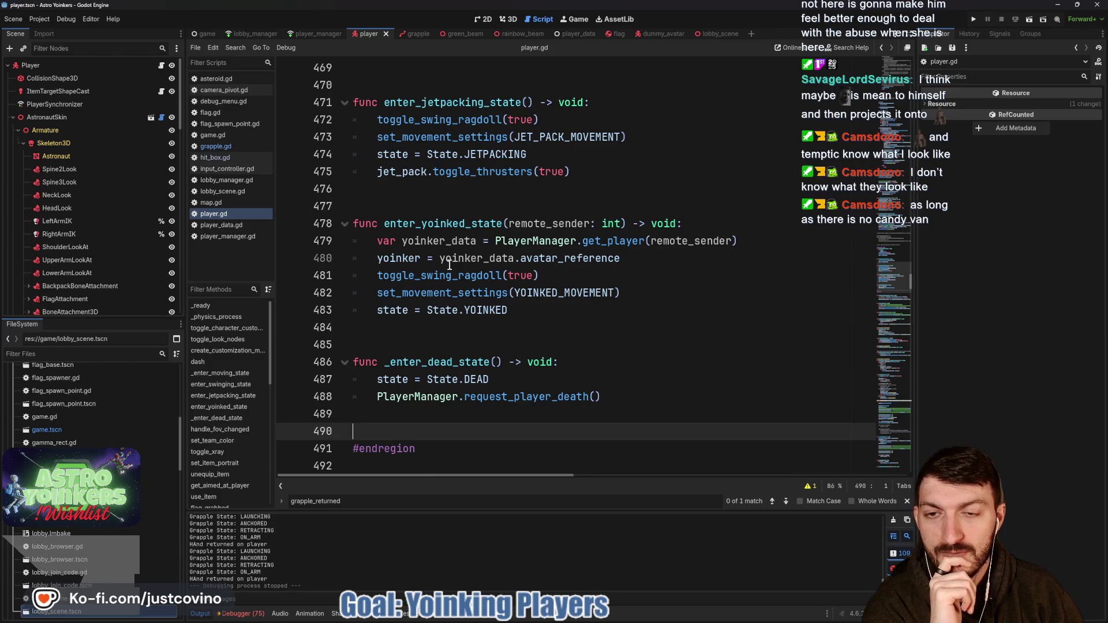
scroll(449, 265, up, 1)
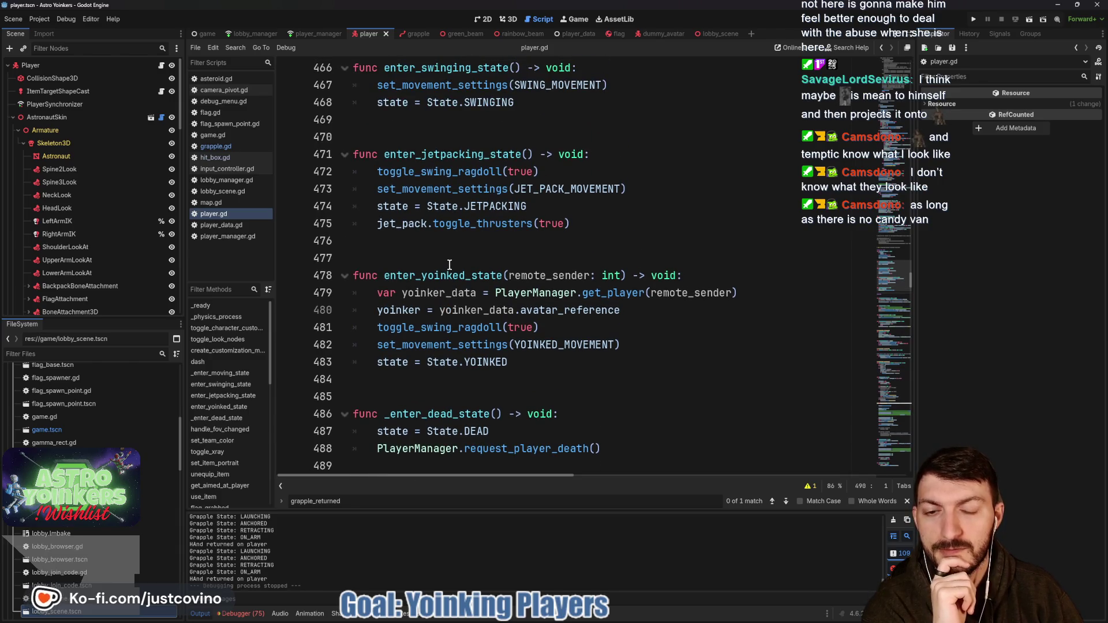
click(633, 346)
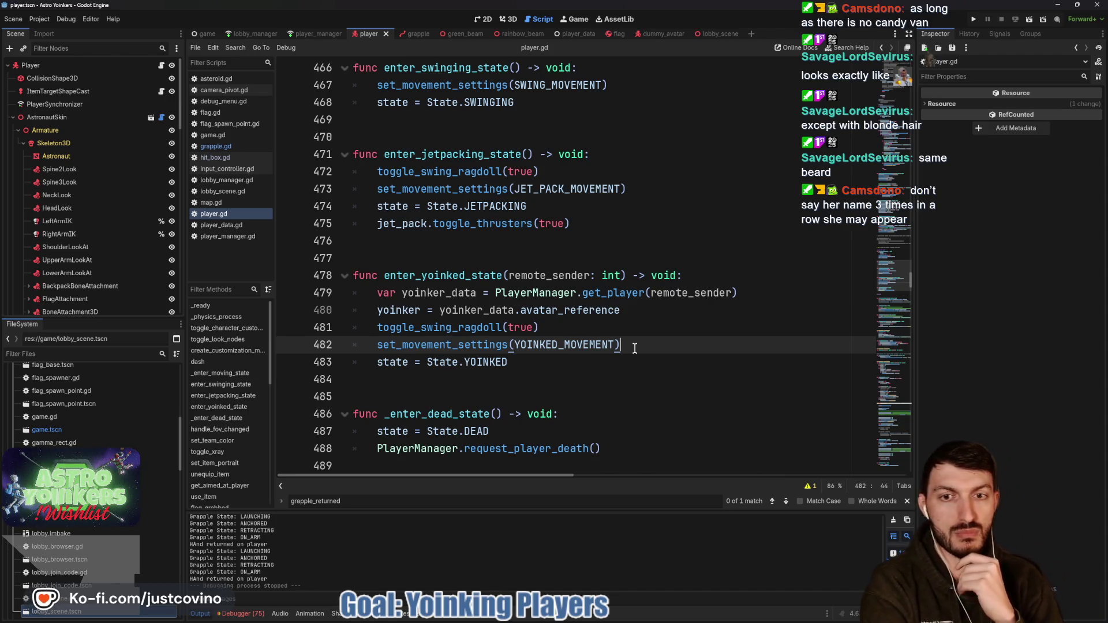
- Scroll to the State.YOINKED branch, starting and then discarding an inline comment there
scroll(635, 348, up, 10)
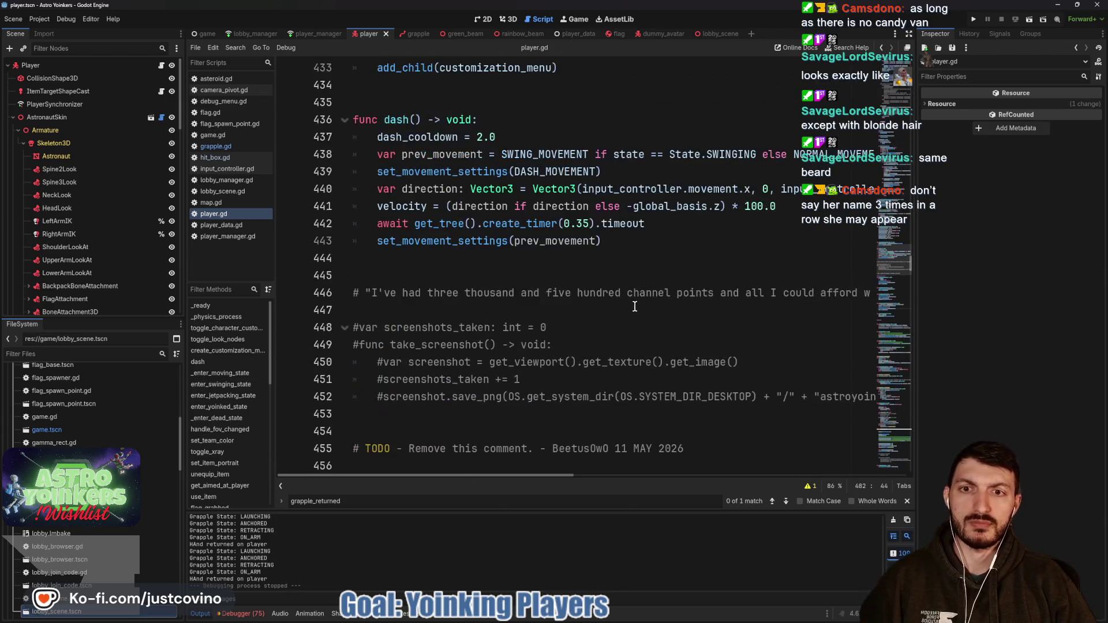
scroll(632, 308, up, 7)
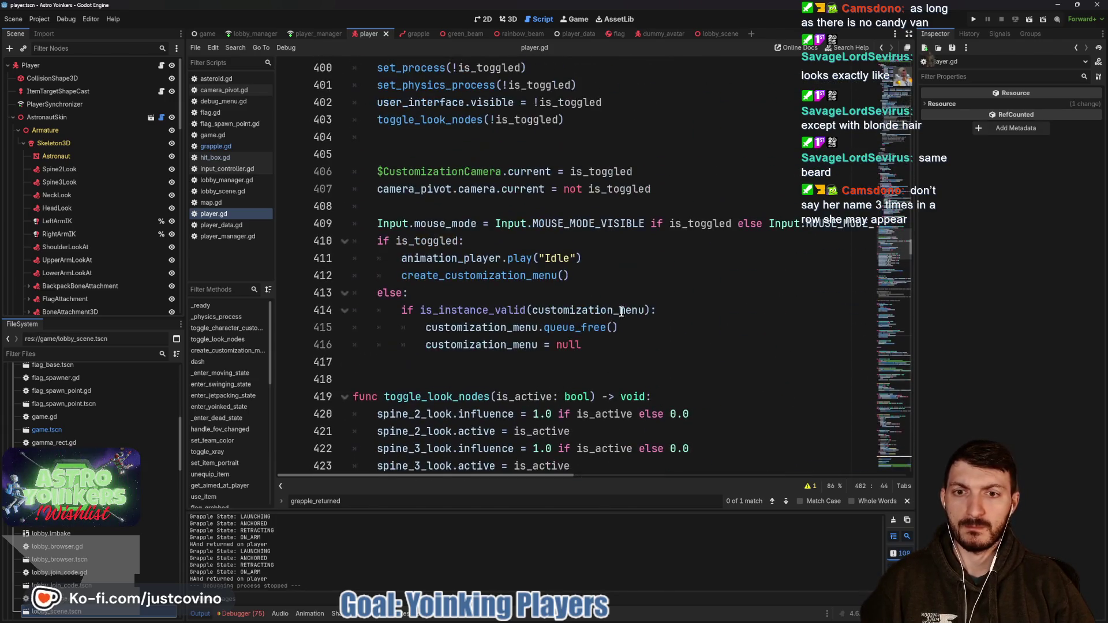
scroll(579, 325, up, 15)
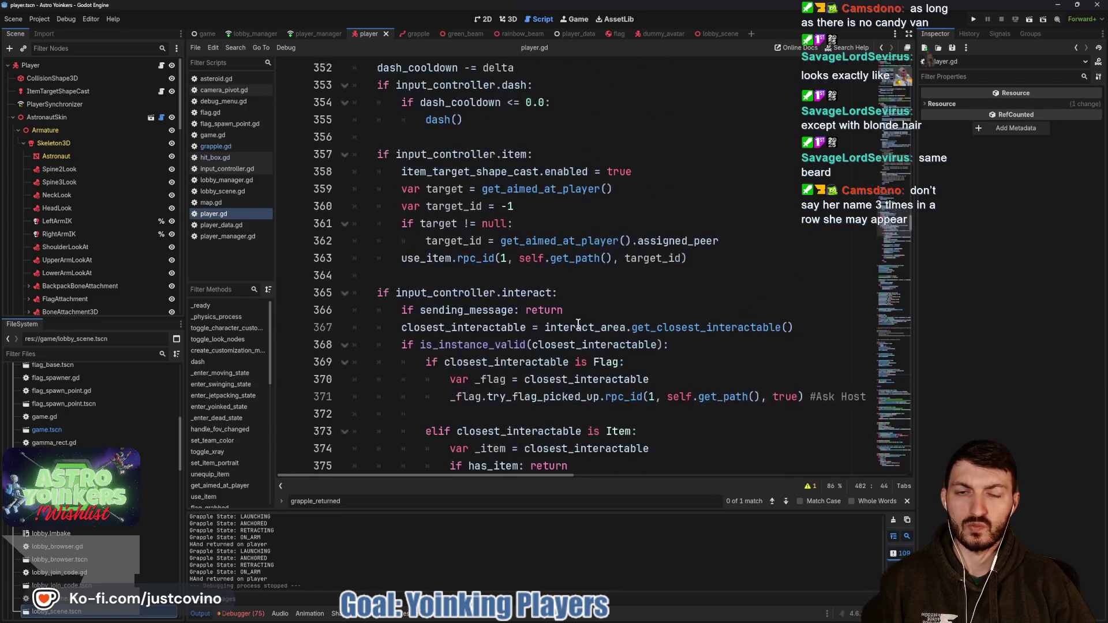
scroll(578, 325, up, 6)
scroll(454, 283, down, 2)
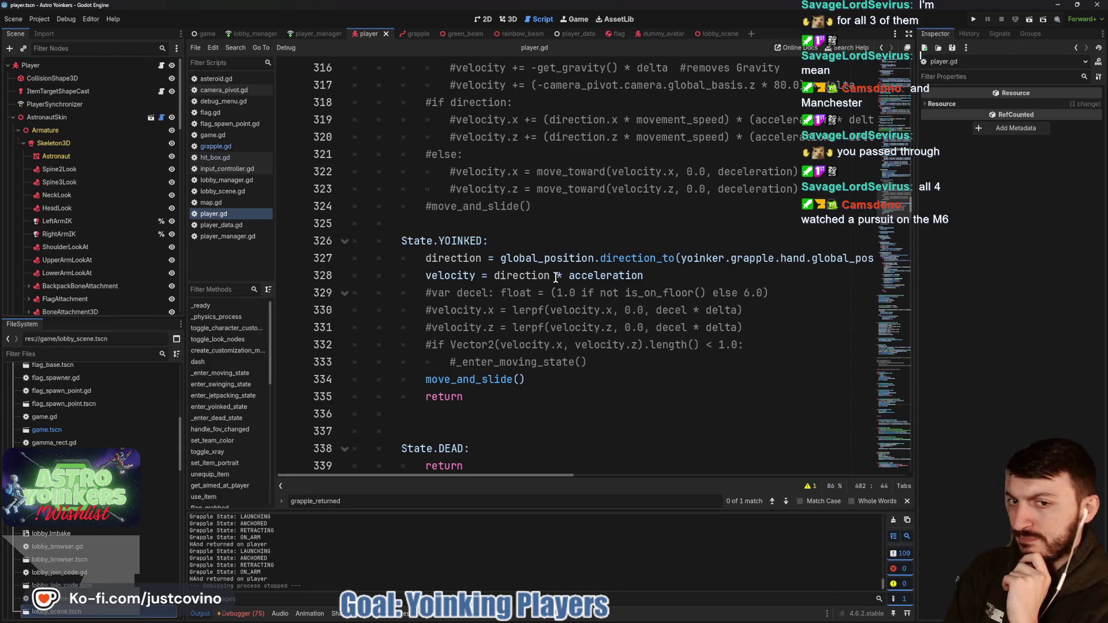
click(533, 234)
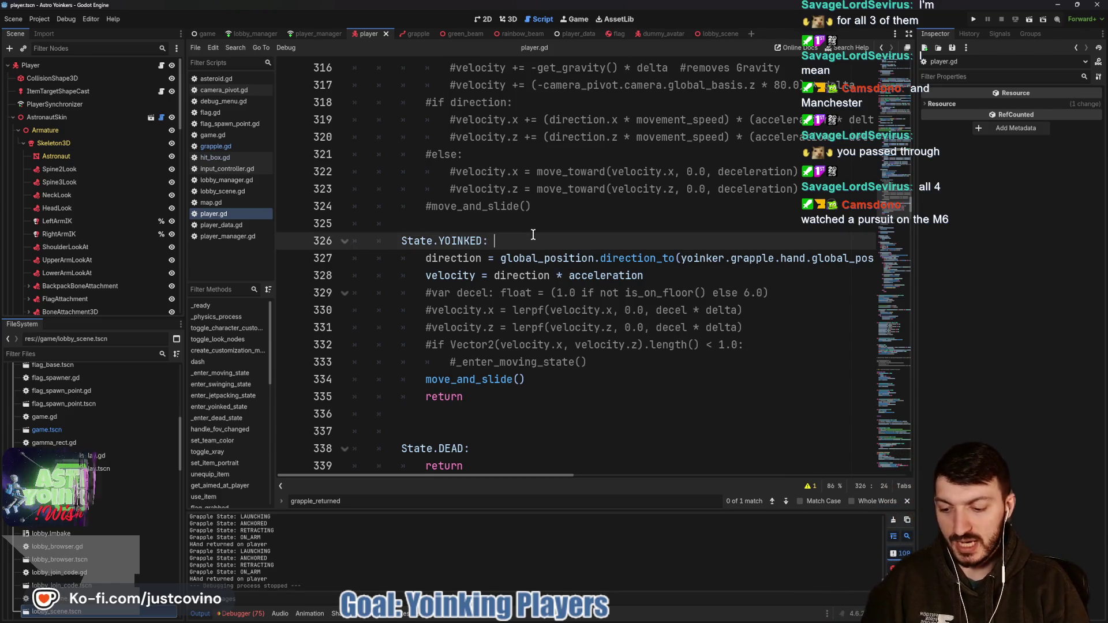
text(#)
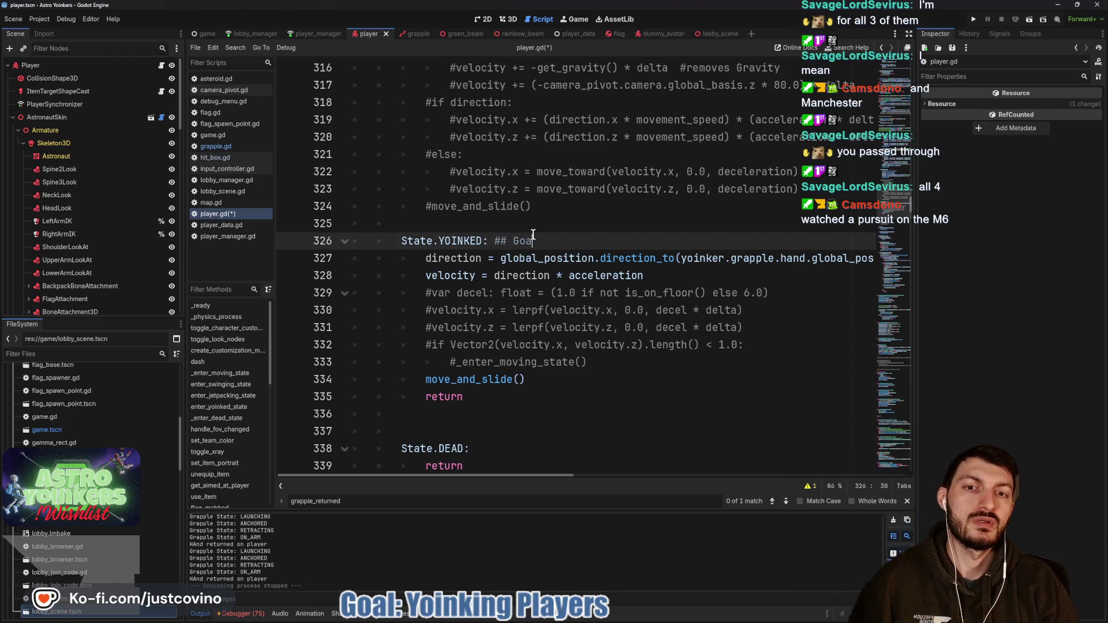
text(l)
key(BackSpace)
key(BackSpace)
key(BackSpace)
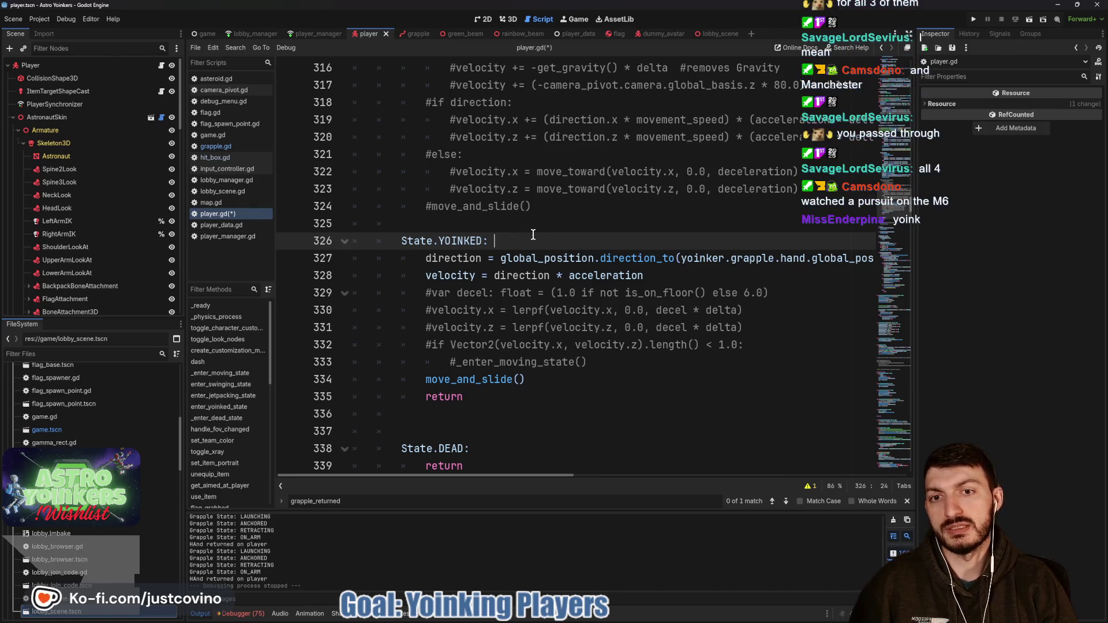
- Insert the '## Goal: Grab Player, Throw behind yoinking player ##' comment above State.YOINKED and save
click(460, 223)
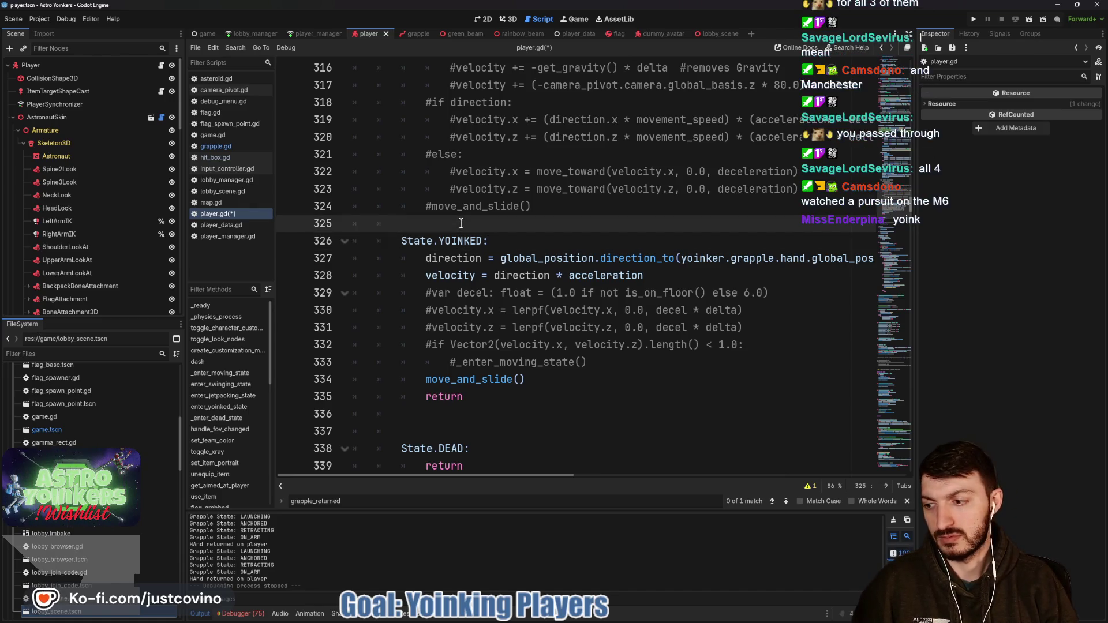
key(Return)
text(##)
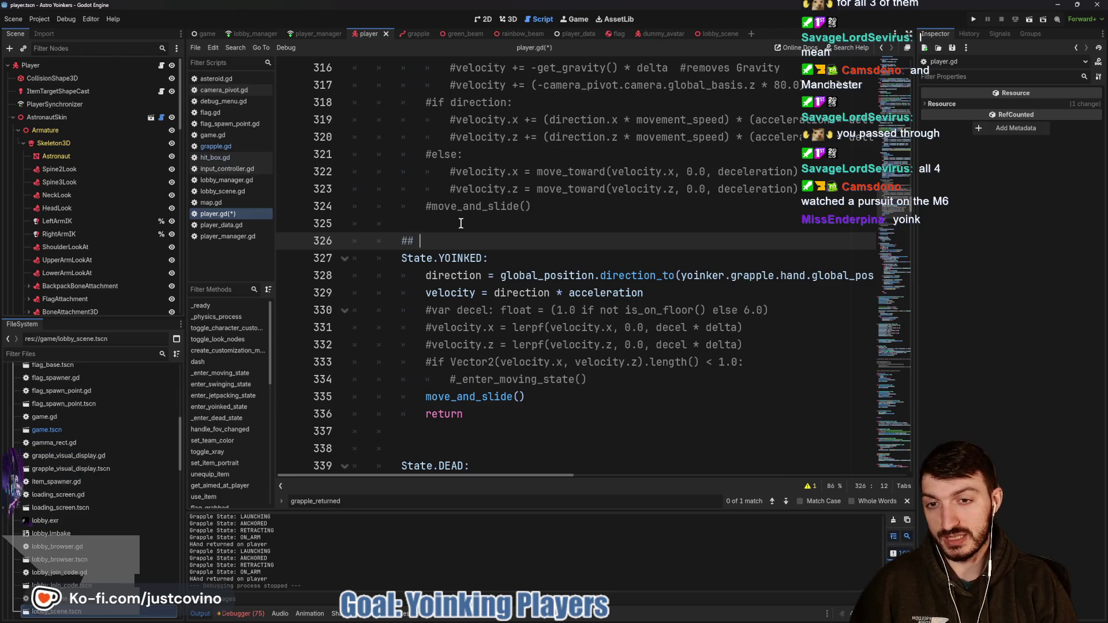
text(Goal: Grab)
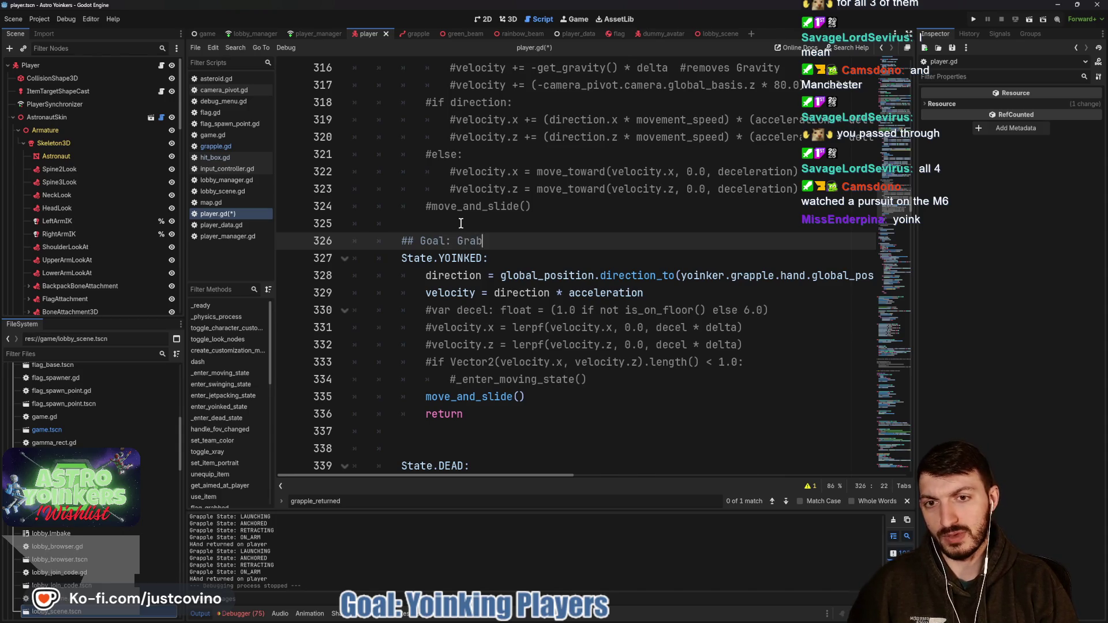
text( Player, Throw behind)
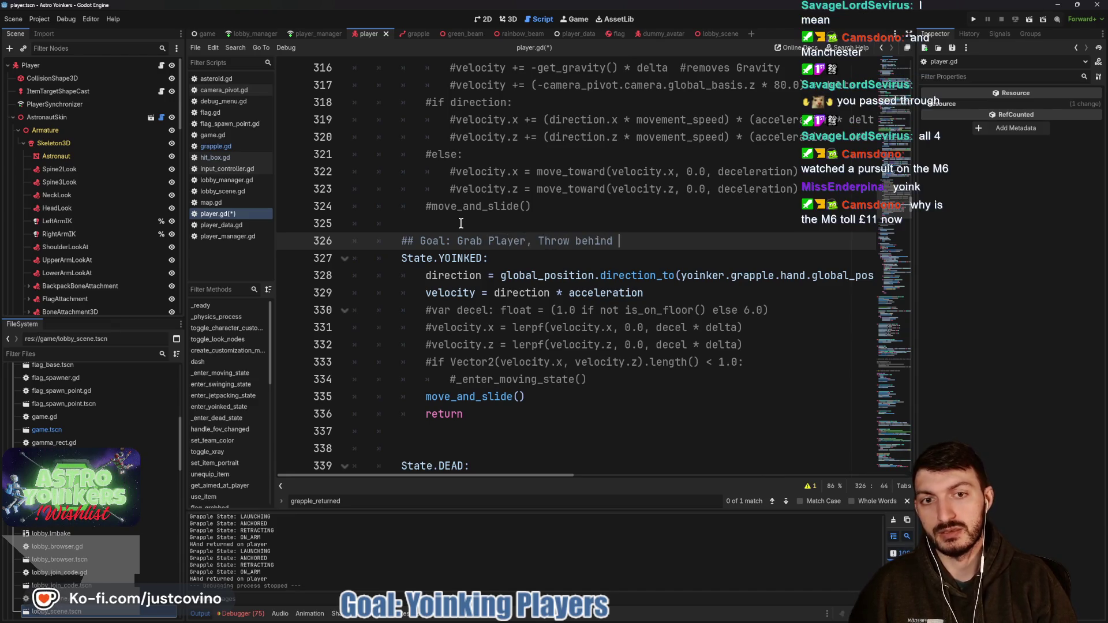
text( yoinker)
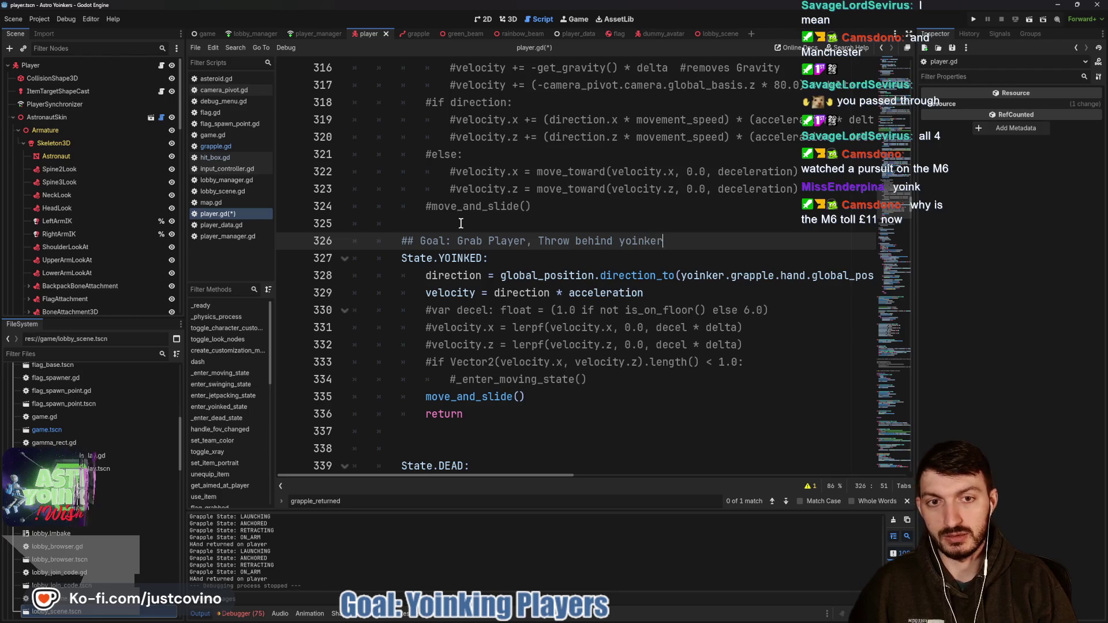
key(BackSpace)
key(BackSpace)
text(ing player,)
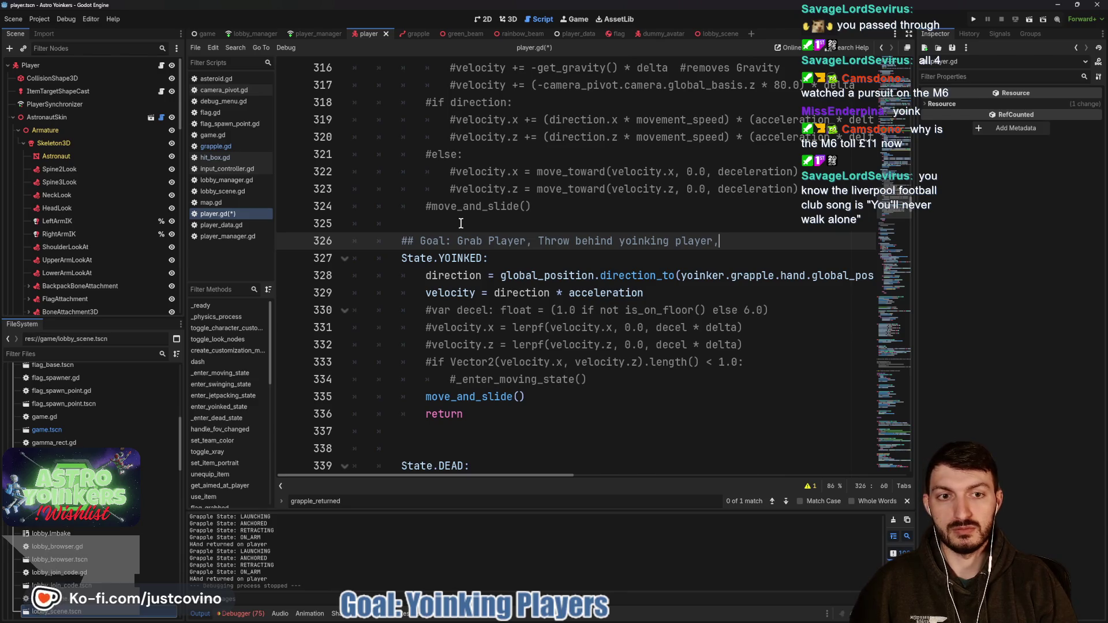
key(BackSpace)
key(BackSpace)
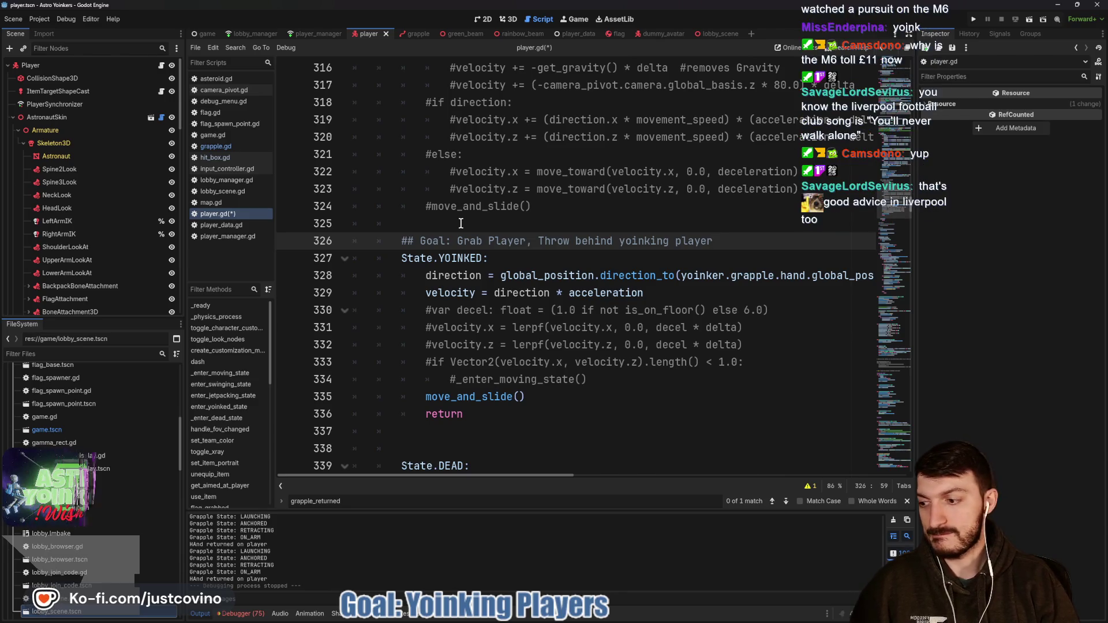
key(ctrl+s)
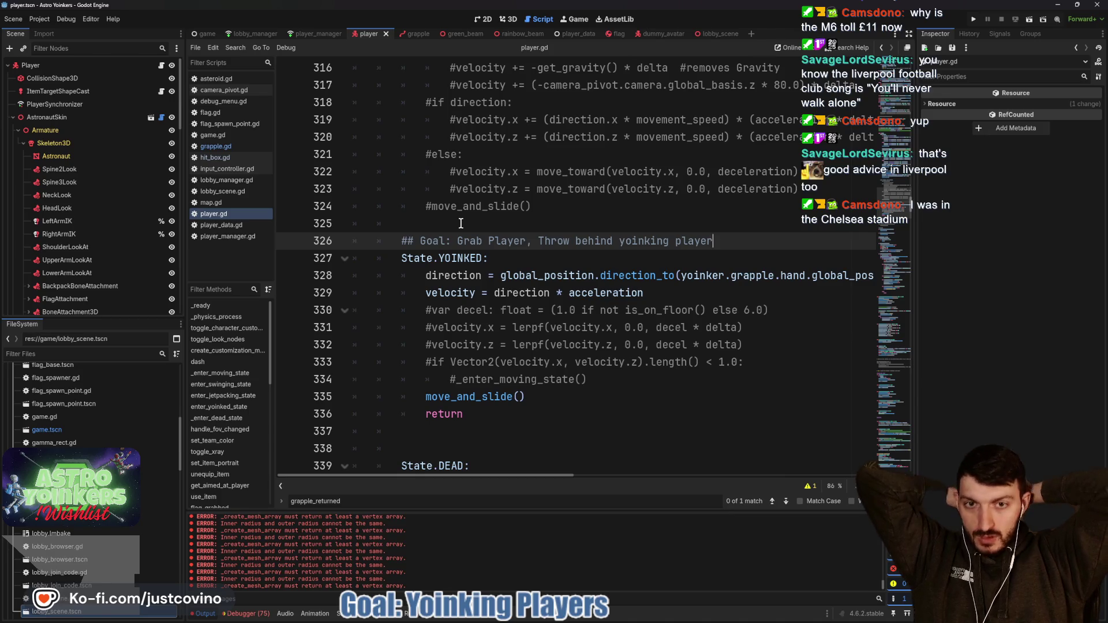
text(##)
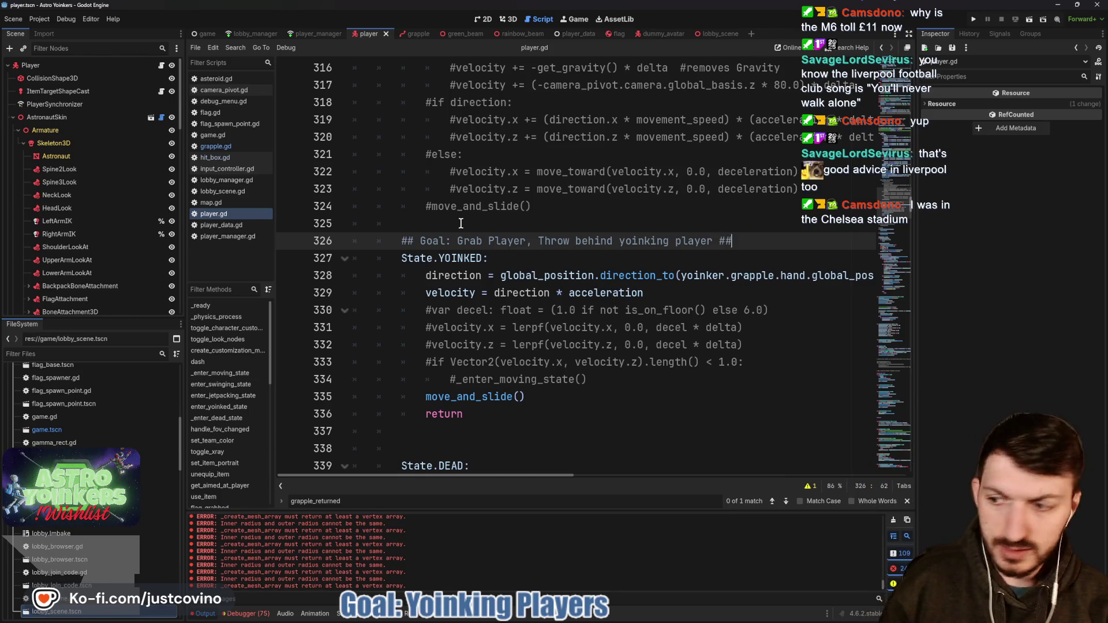
click(575, 310)
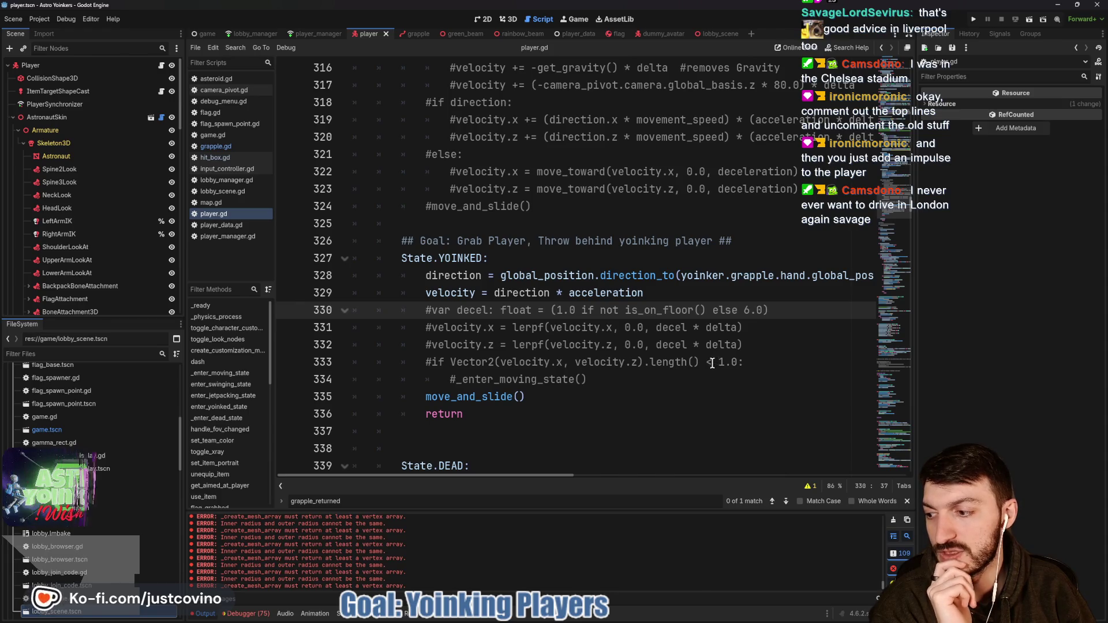
- Uncomment deceleration lines 330–334, comment out direction and velocity lines 328–329 with Ctrl+K, and save
mouse_move(664, 293)
mouse_down()
mouse_move(372, 291)
mouse_move(346, 279)
mouse_up()
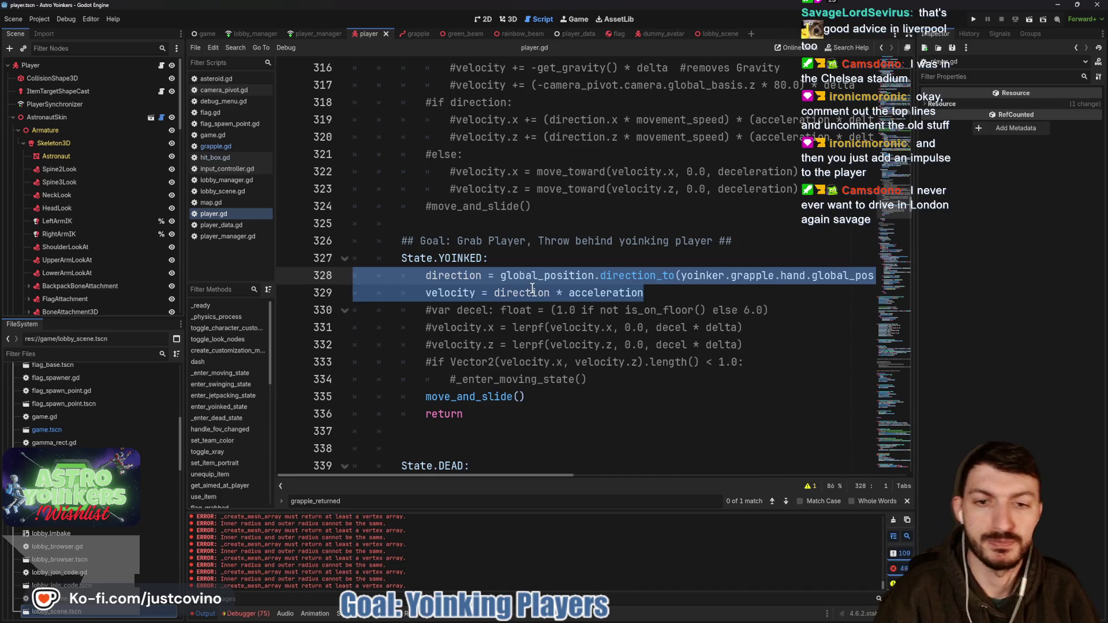
mouse_move(532, 288)
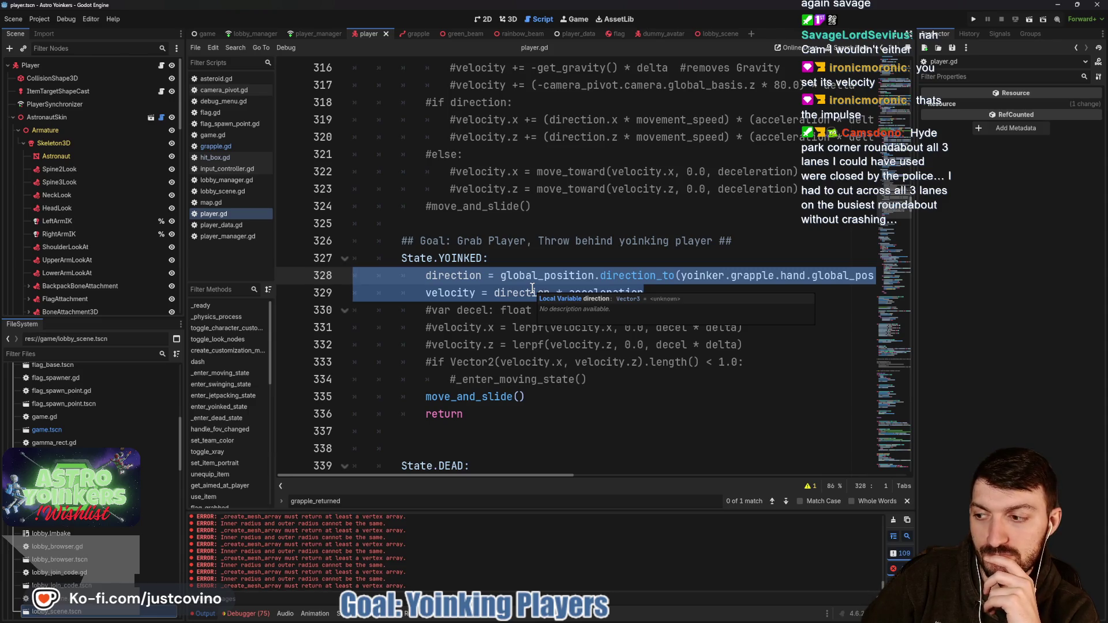
click(614, 373)
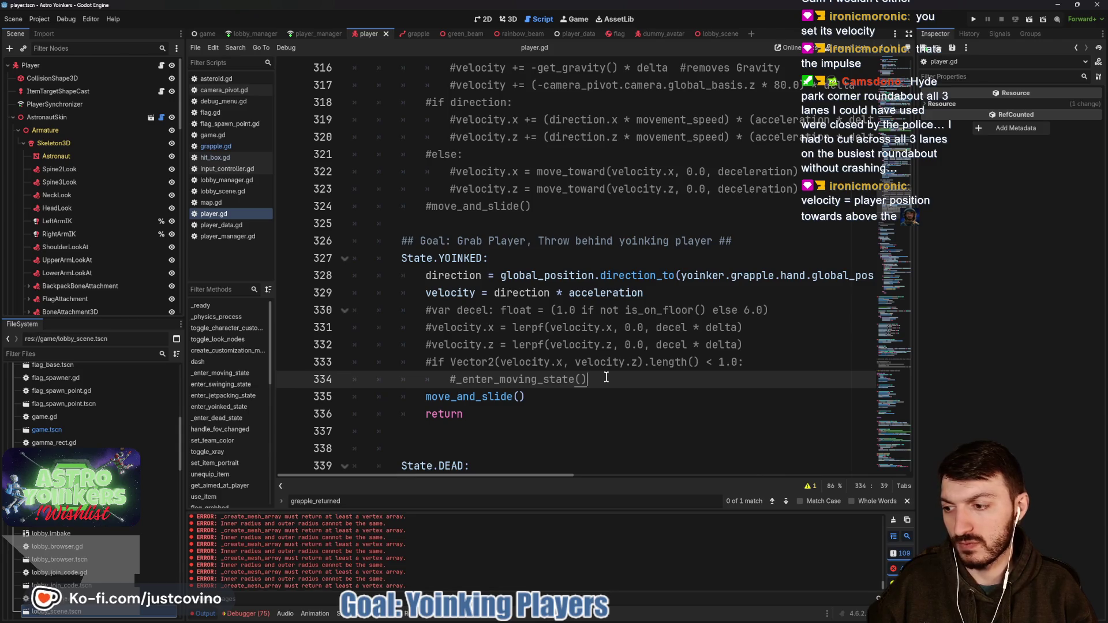
drag(605, 378, 380, 312)
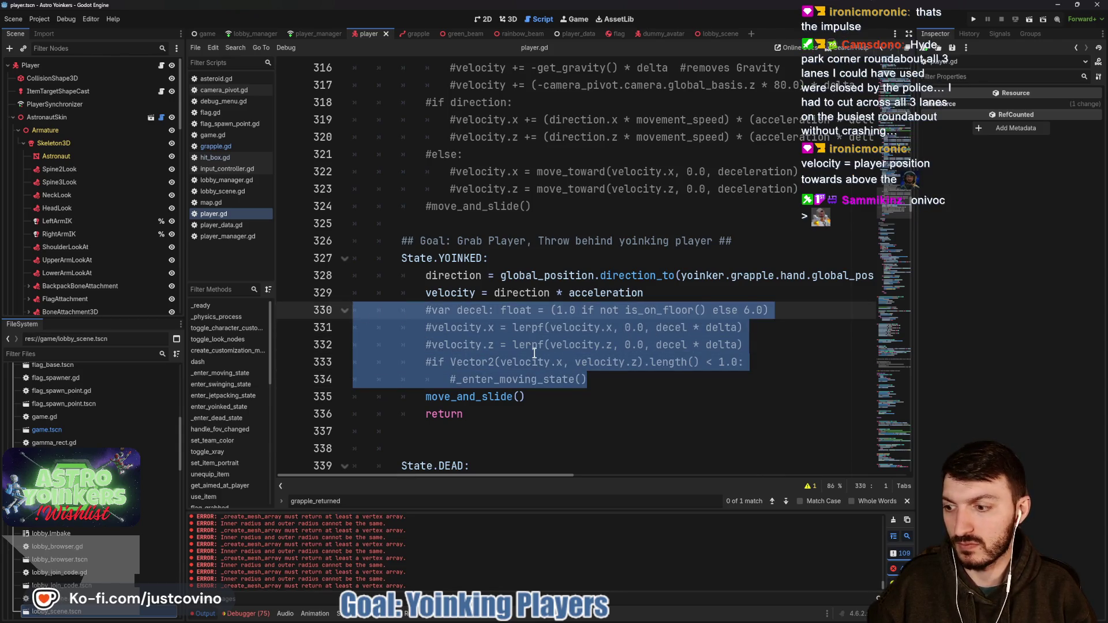
key(ctrl+k)
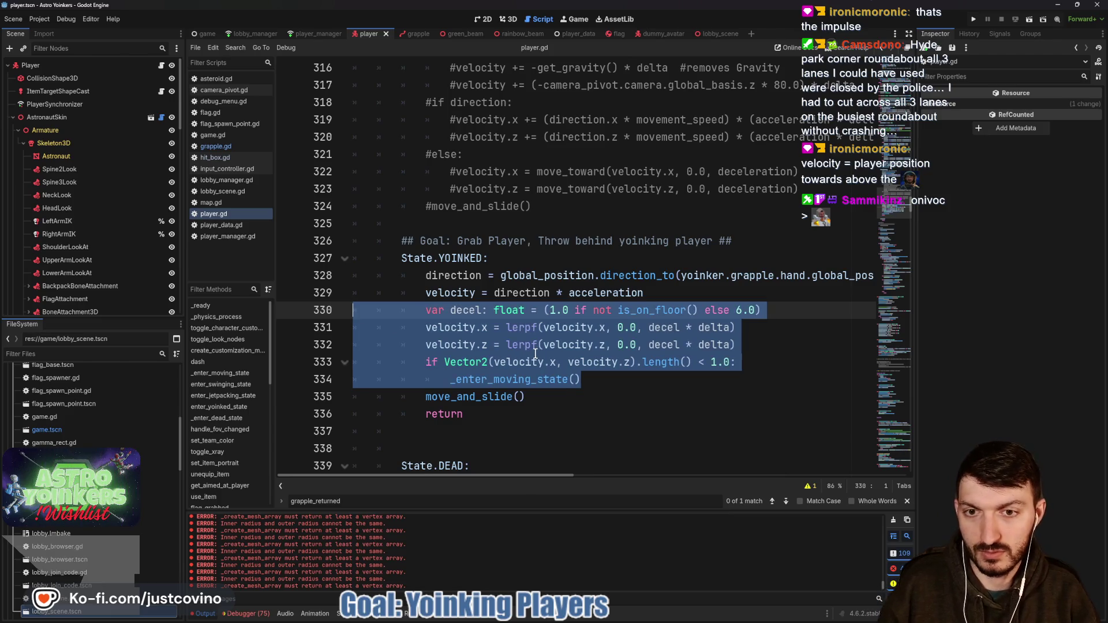
drag(645, 293, 349, 275)
key(ctrl+k)
click(679, 293)
key(ctrl+s)
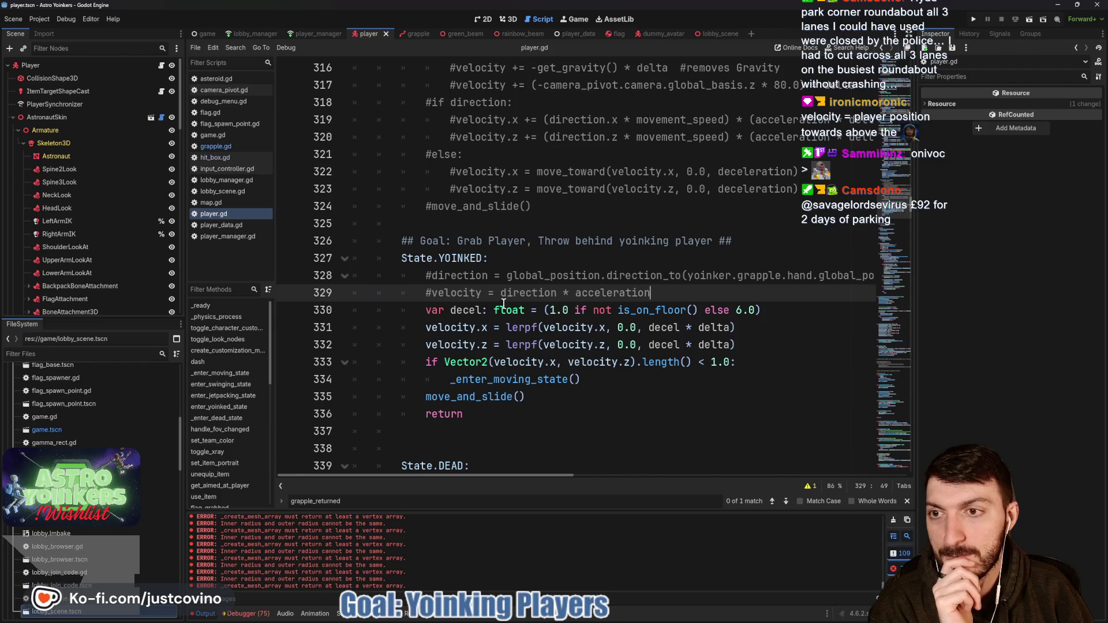
- In grapple.gd, add two blank lines after the grapple_returned connect call in Type.PLAYER
click(241, 147)
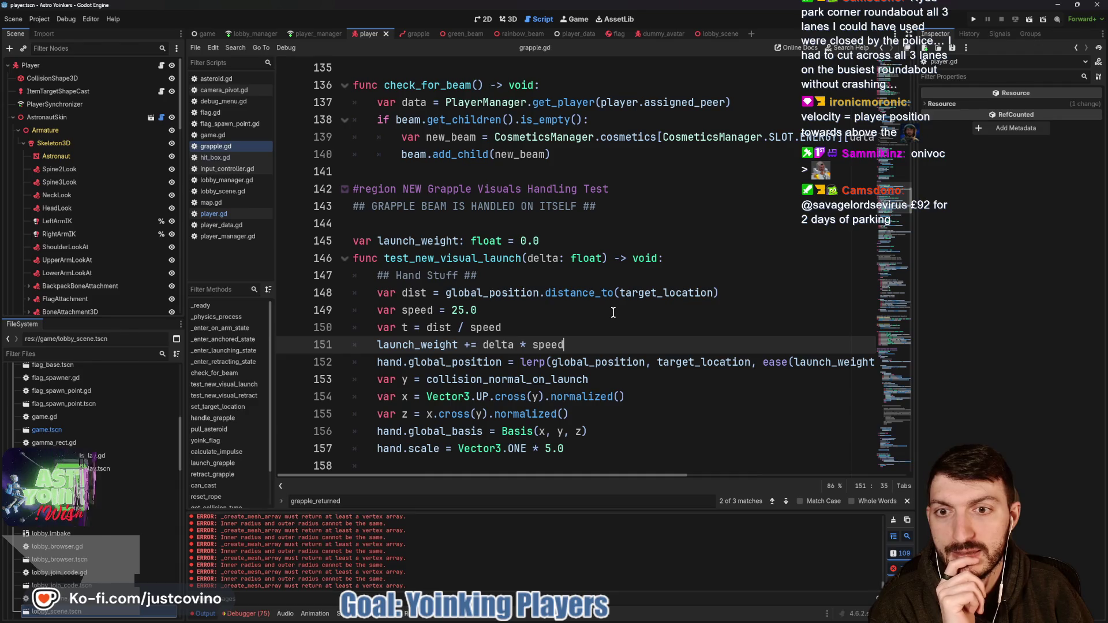
scroll(614, 312, down, 9)
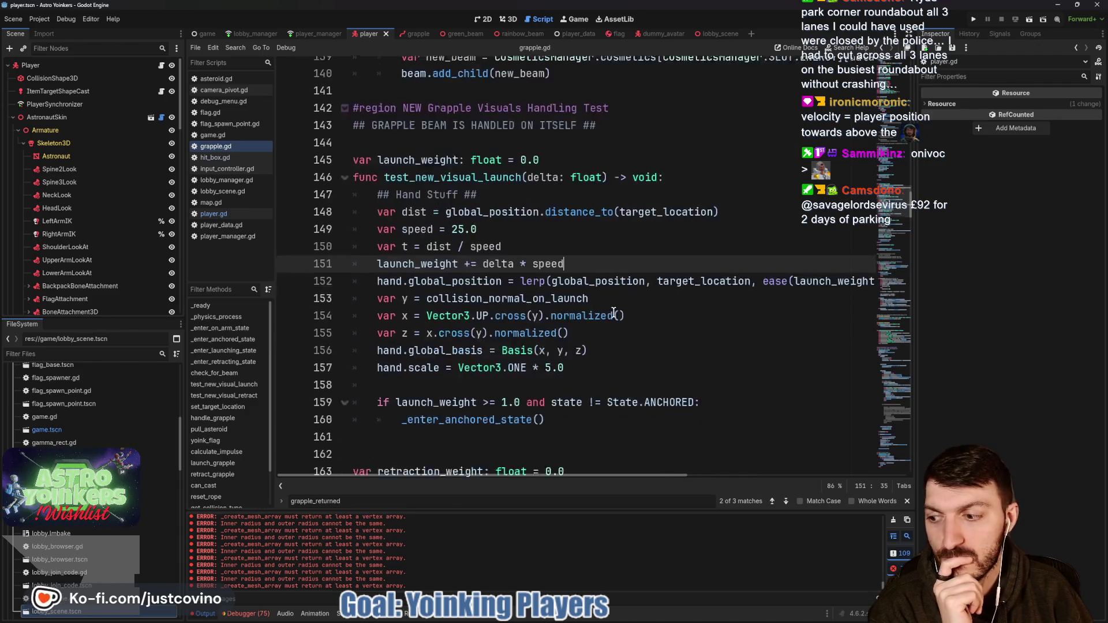
scroll(614, 312, down, 3)
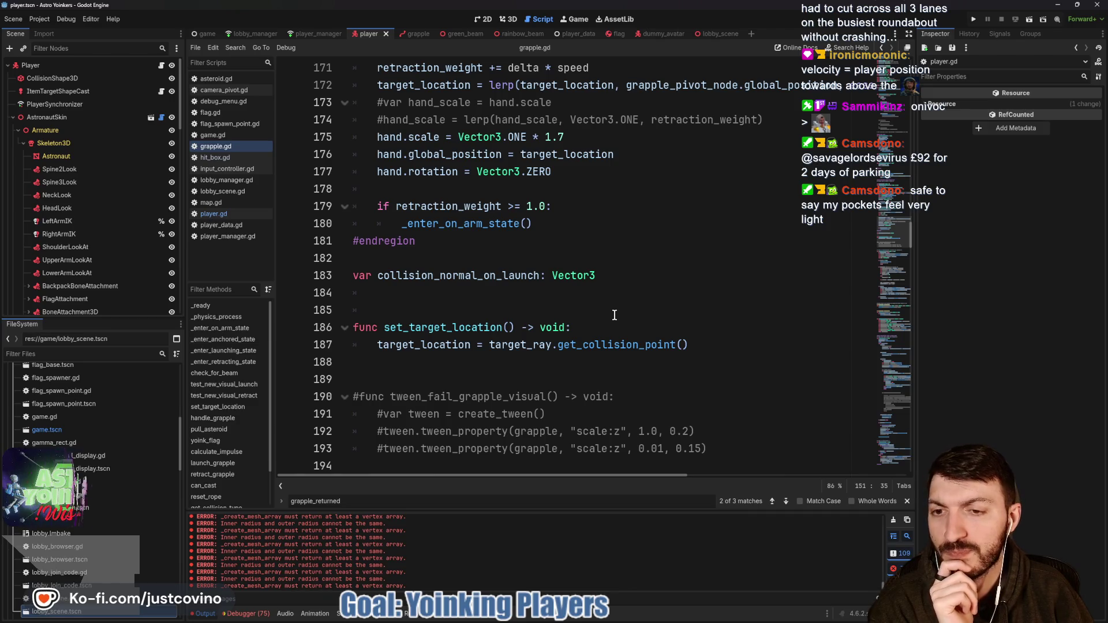
scroll(614, 315, down, 5)
scroll(614, 315, down, 20)
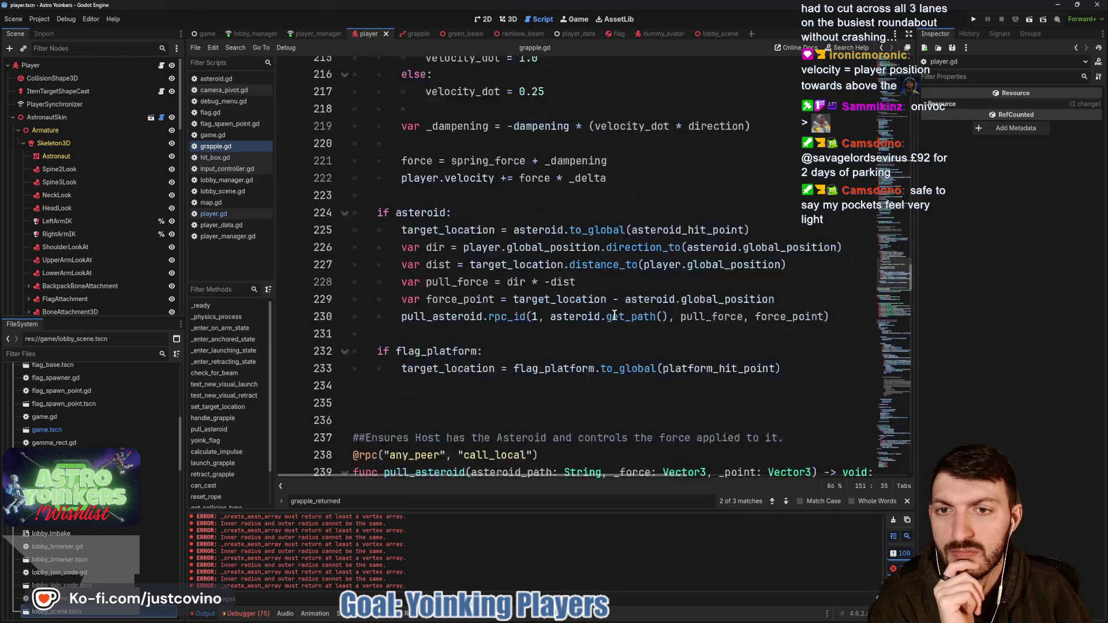
scroll(614, 315, down, 8)
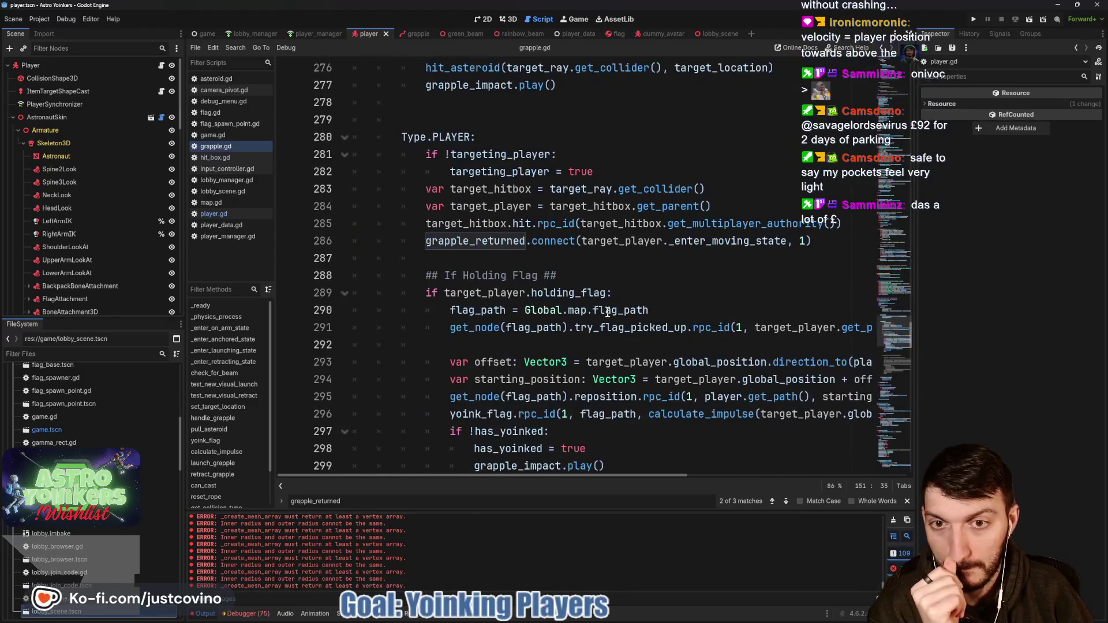
click(541, 255)
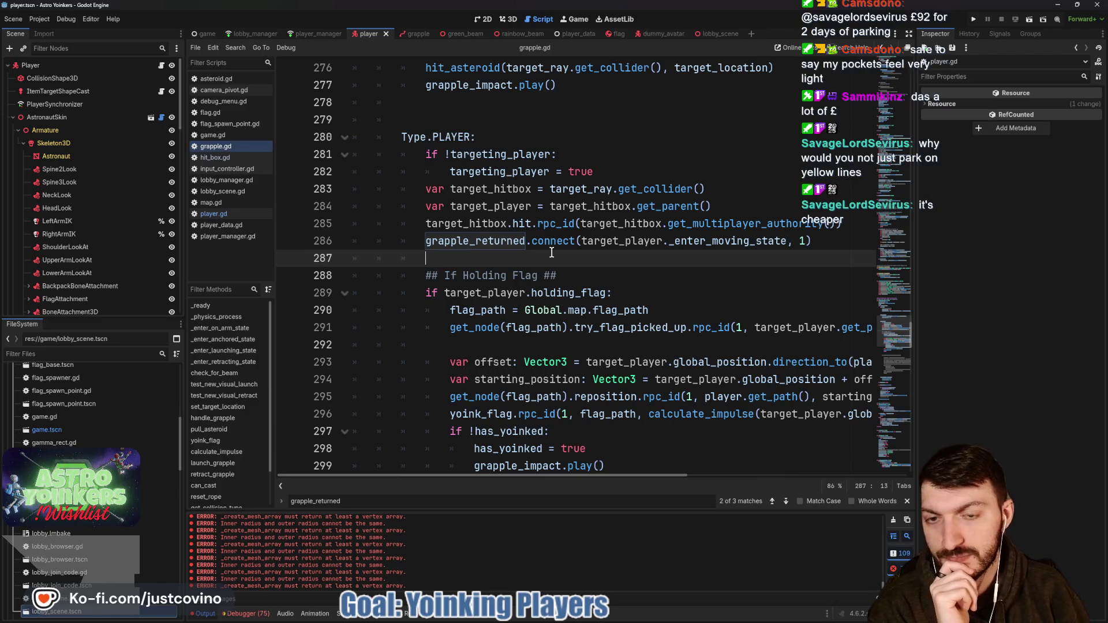
key(Return)
key(Up)
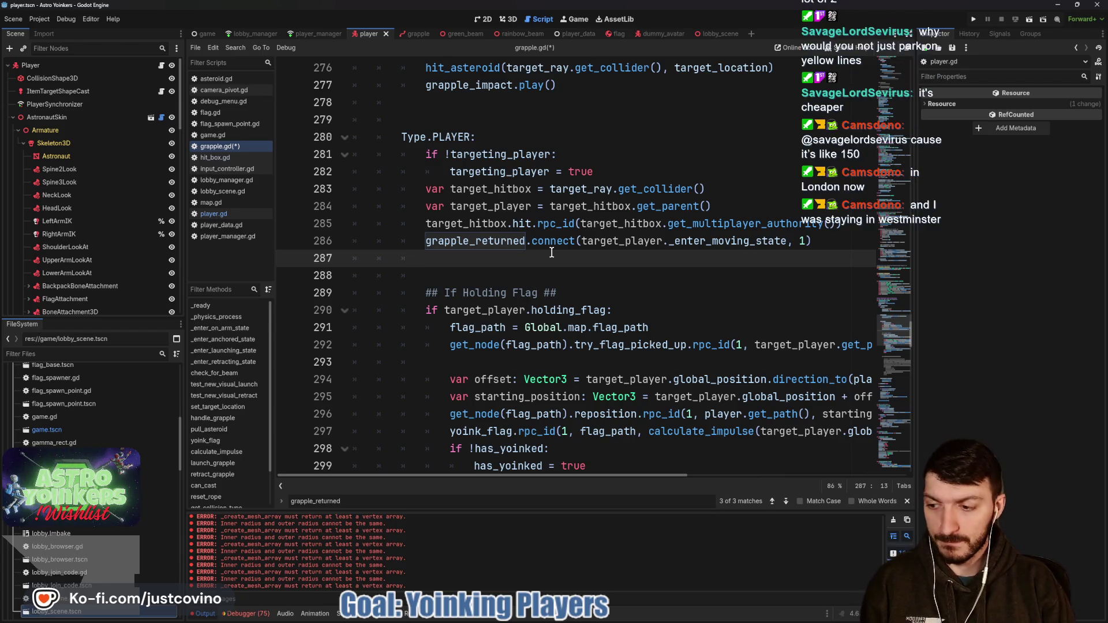
- Write target_player.velocity = target_player.global_position.direction_to(player.global_position), fixing the typos
text(ta)
key(Return)
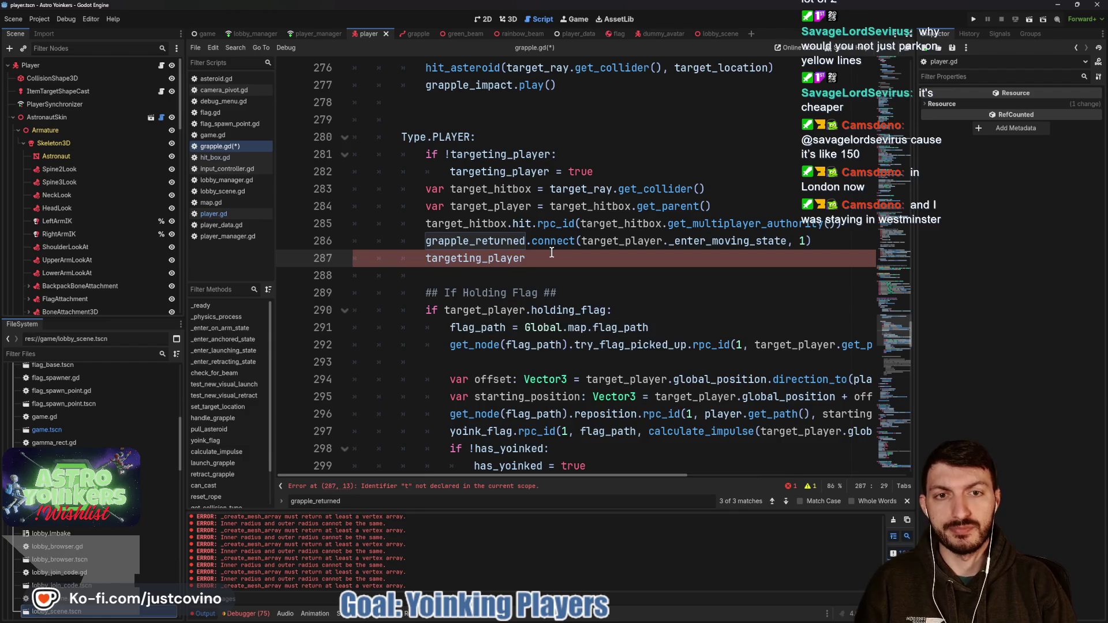
text(.ve)
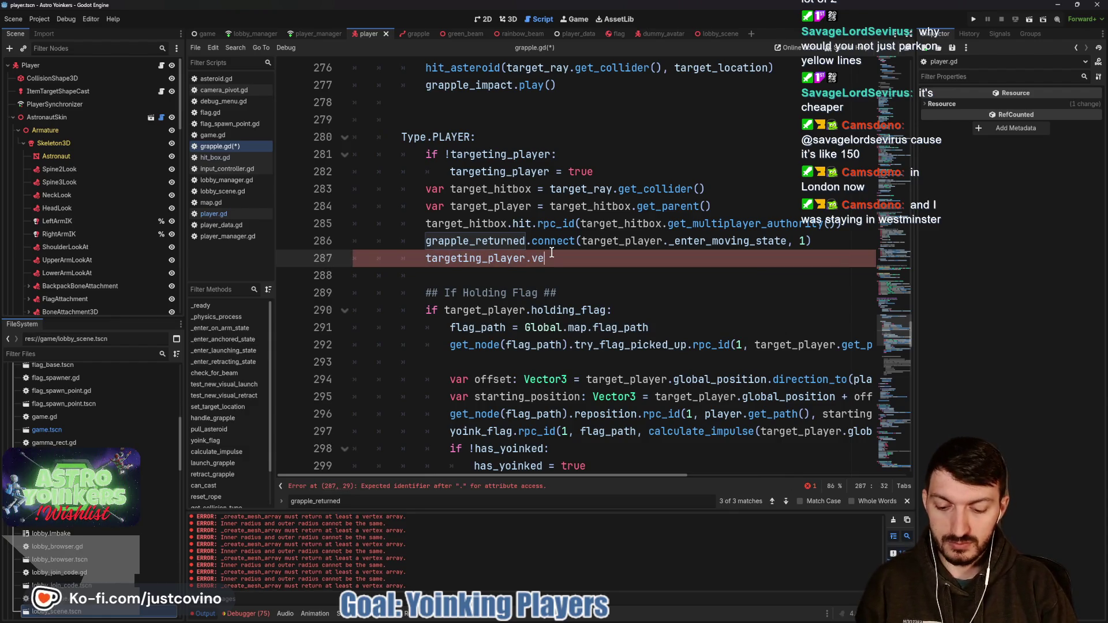
text(locity =)
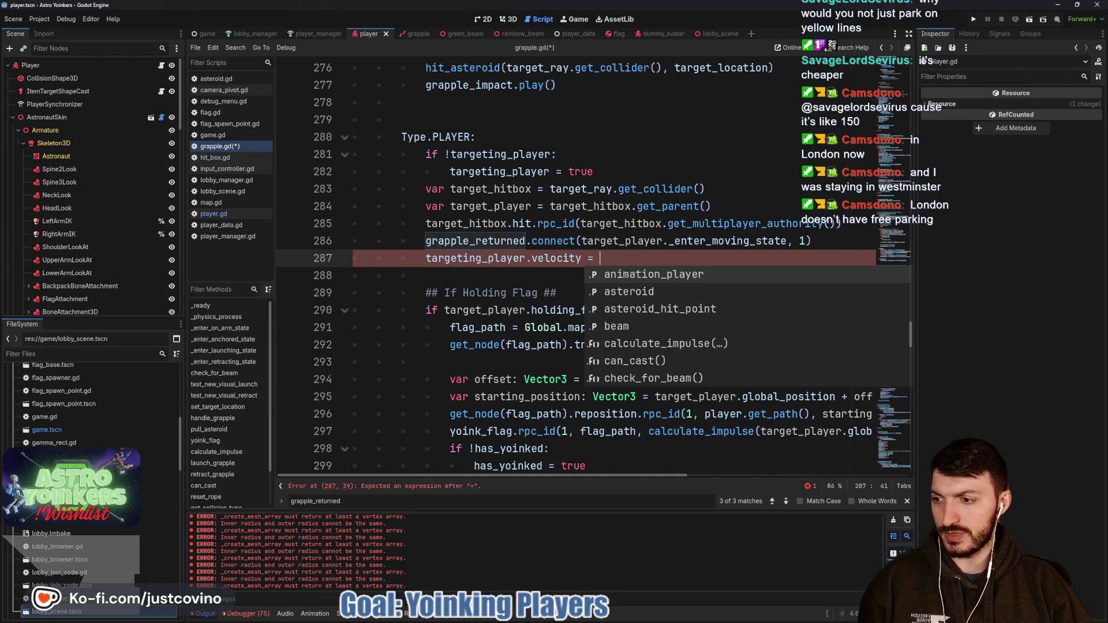
key(Escape)
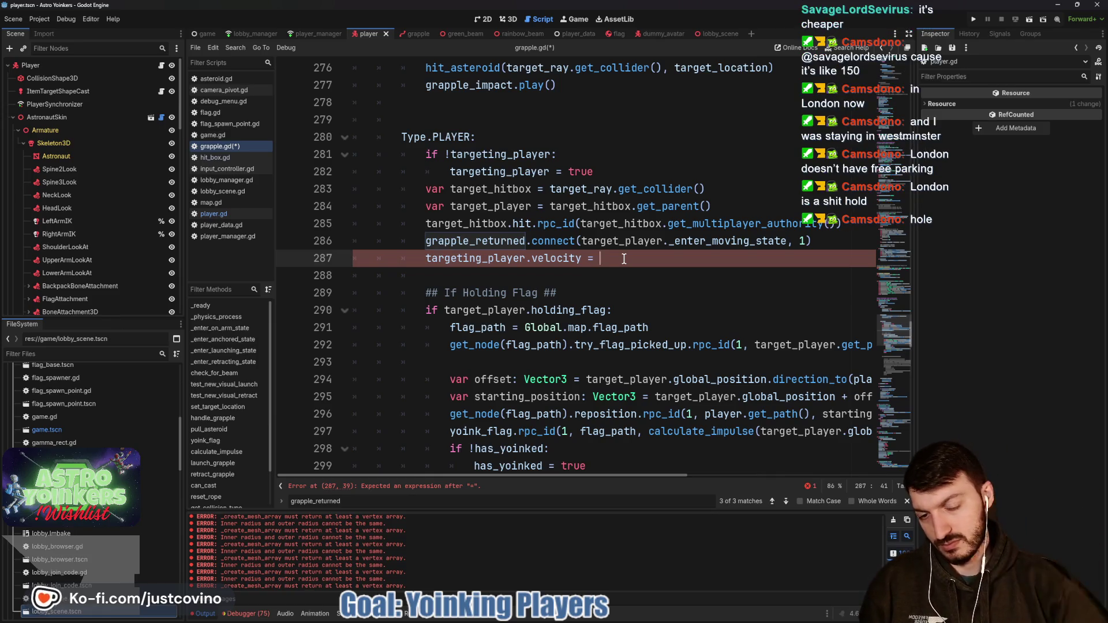
key(ctrl+space)
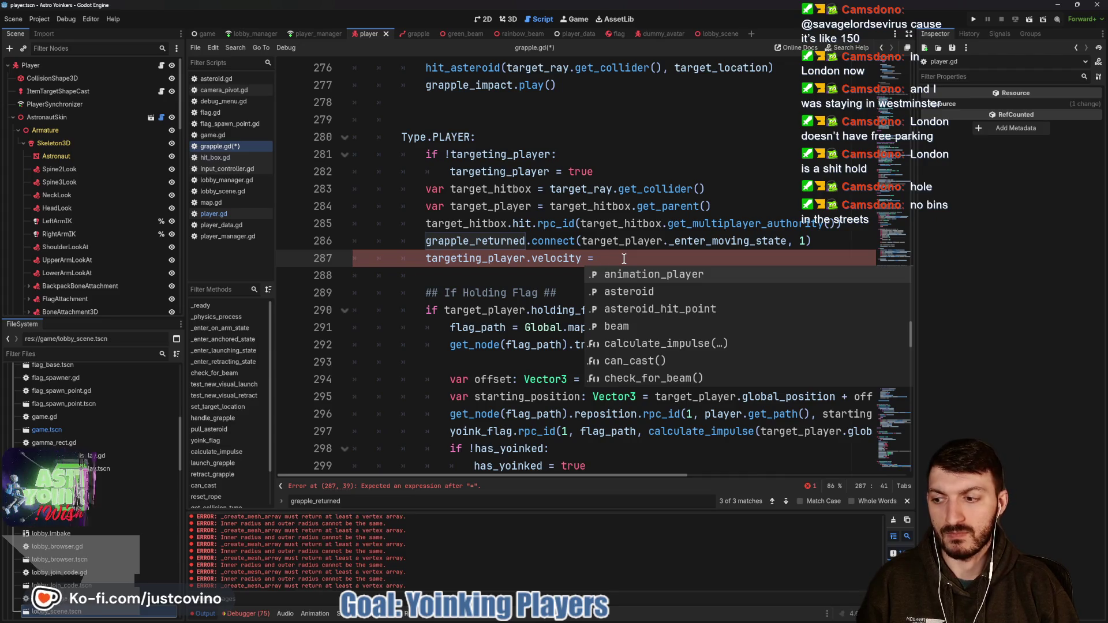
text(targ)
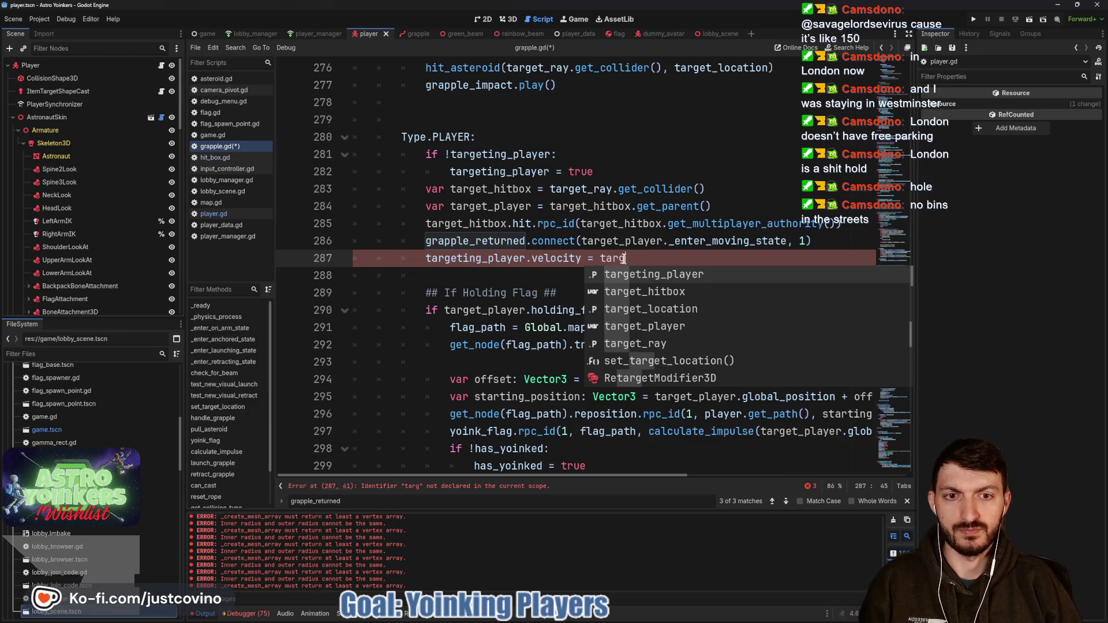
key(Down)
key(Down)
key(Down)
key(Return)
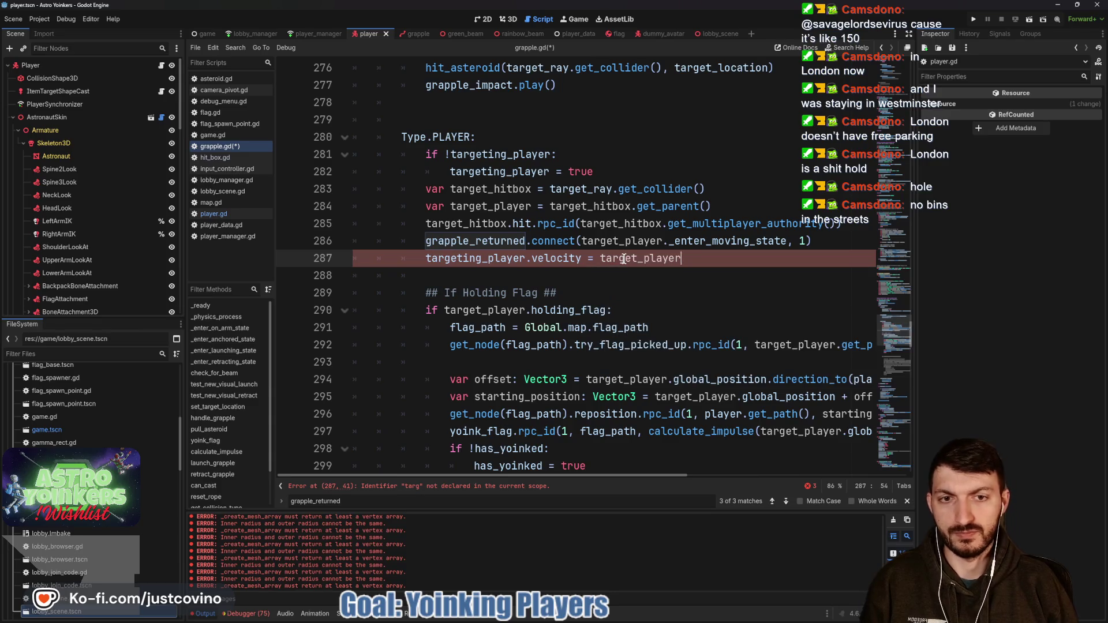
text(.global)
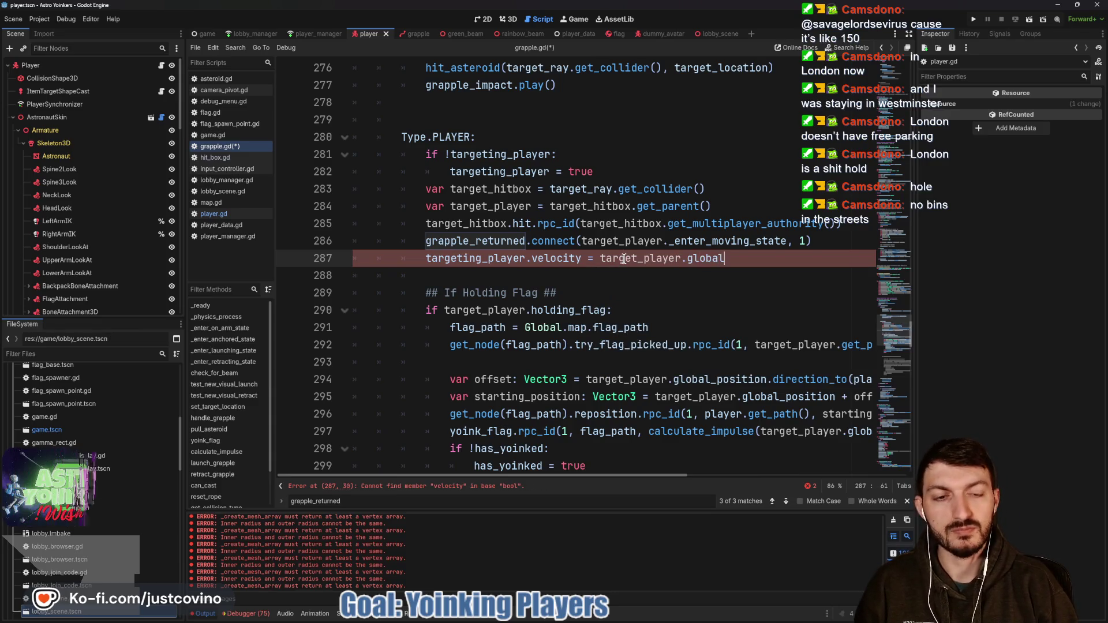
text(_position)
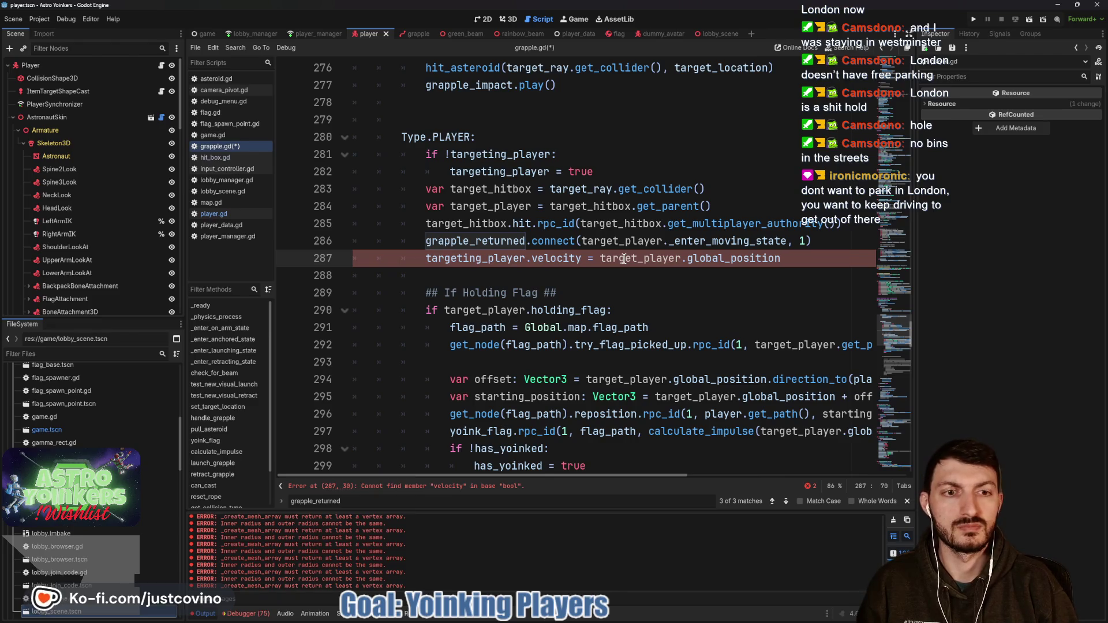
text(.direction)
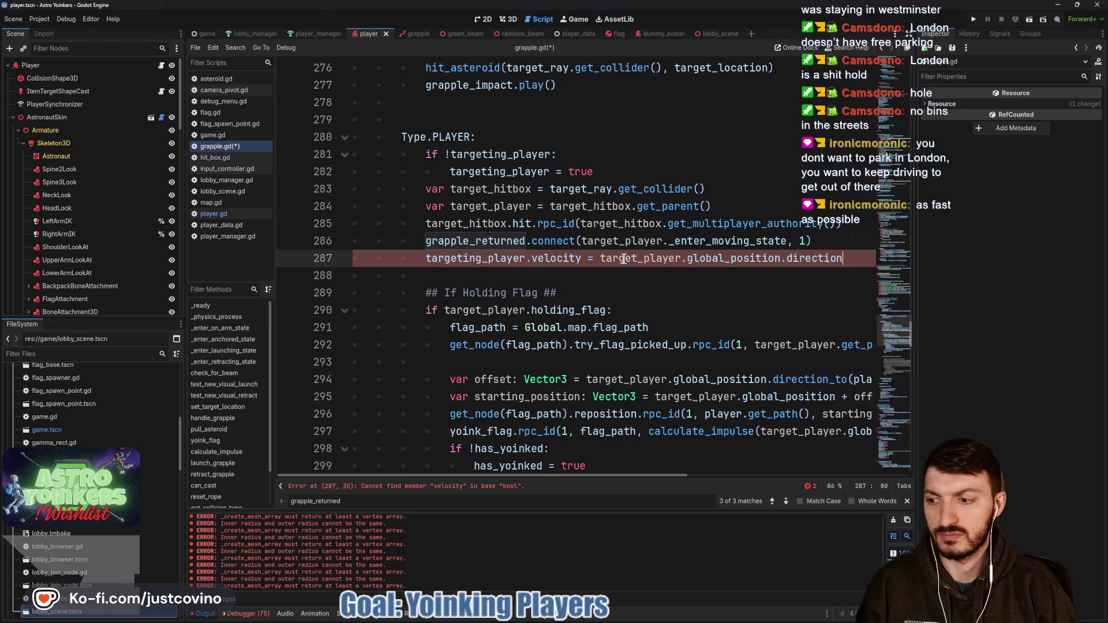
text(_)
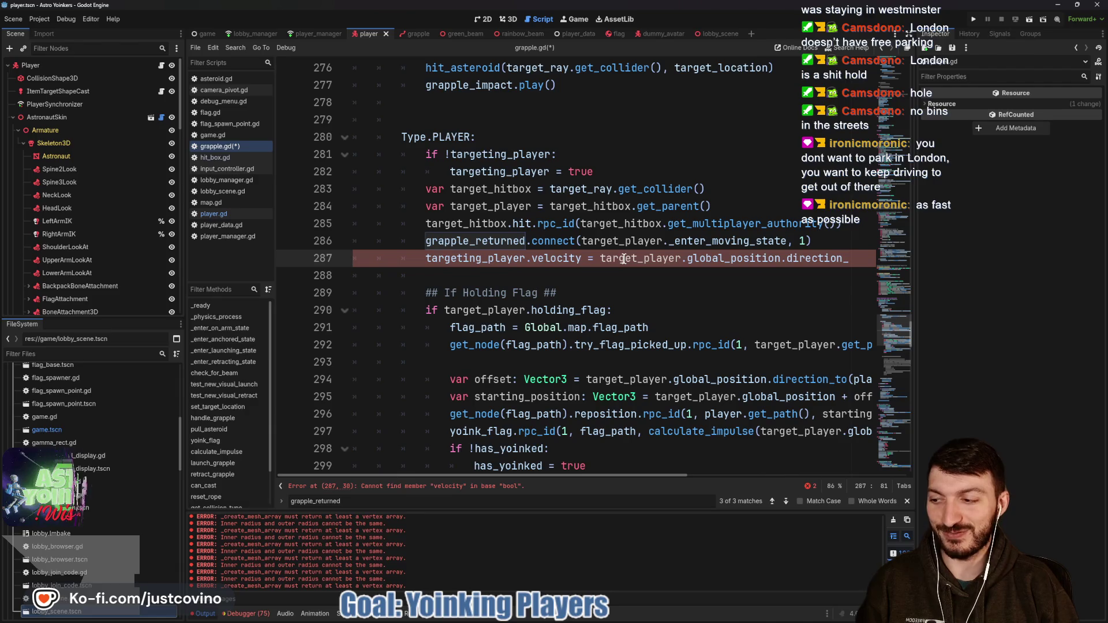
text(to)
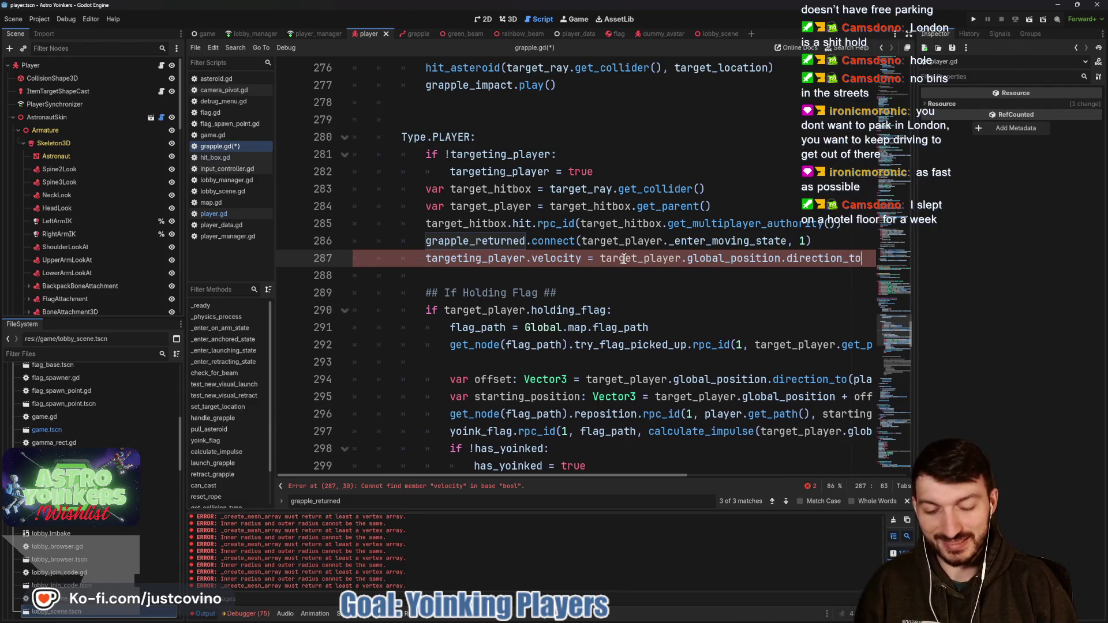
text(()
text(player.globa)
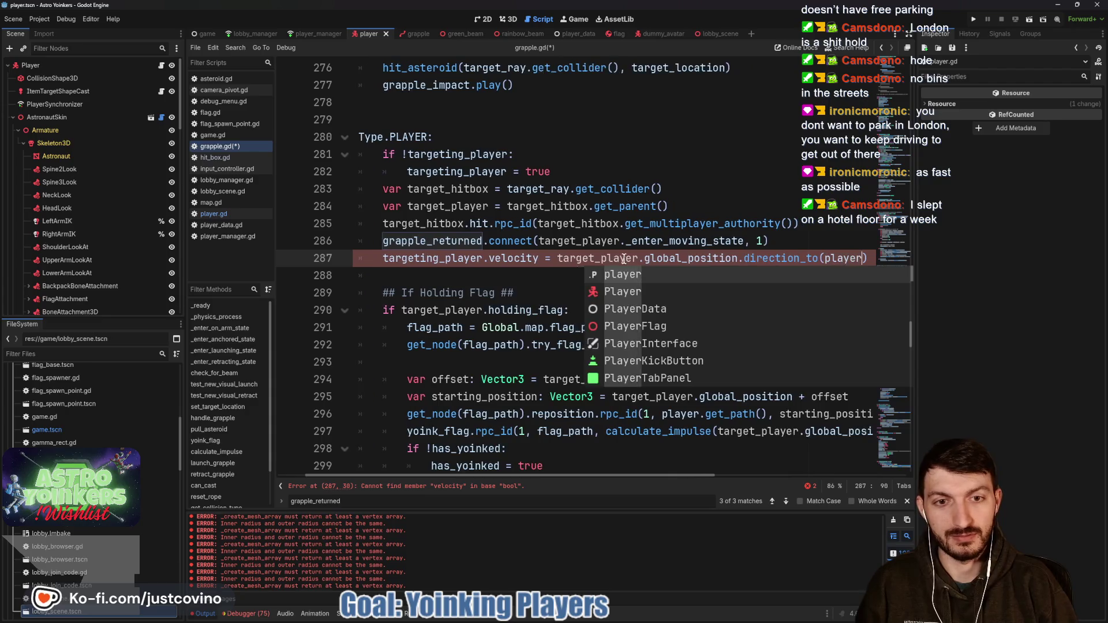
text(l_positiio)
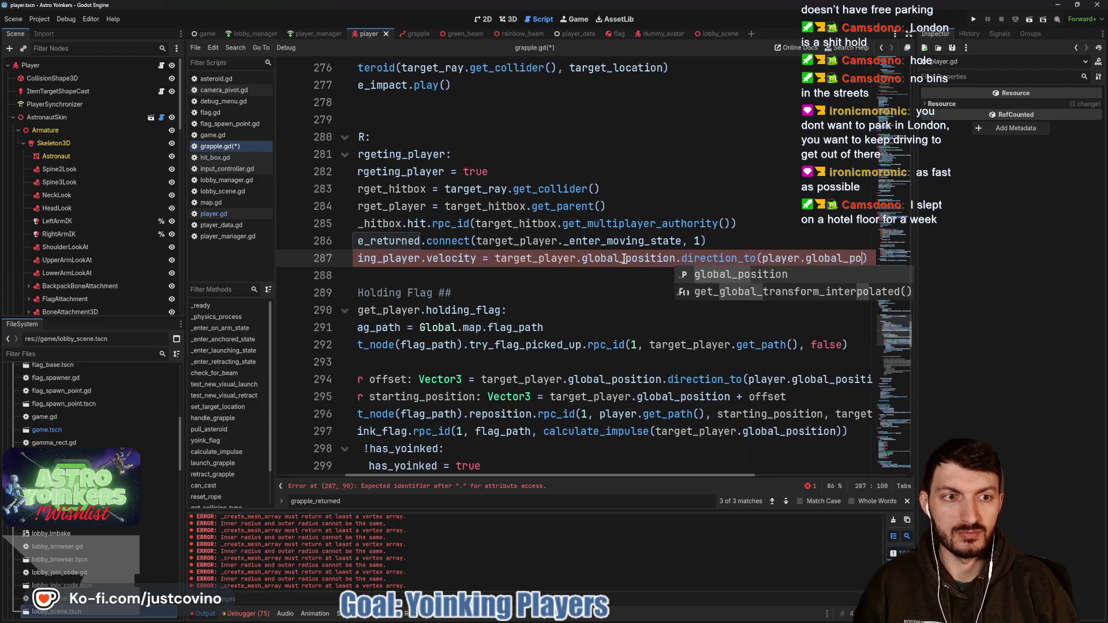
key(BackSpace)
key(BackSpace)
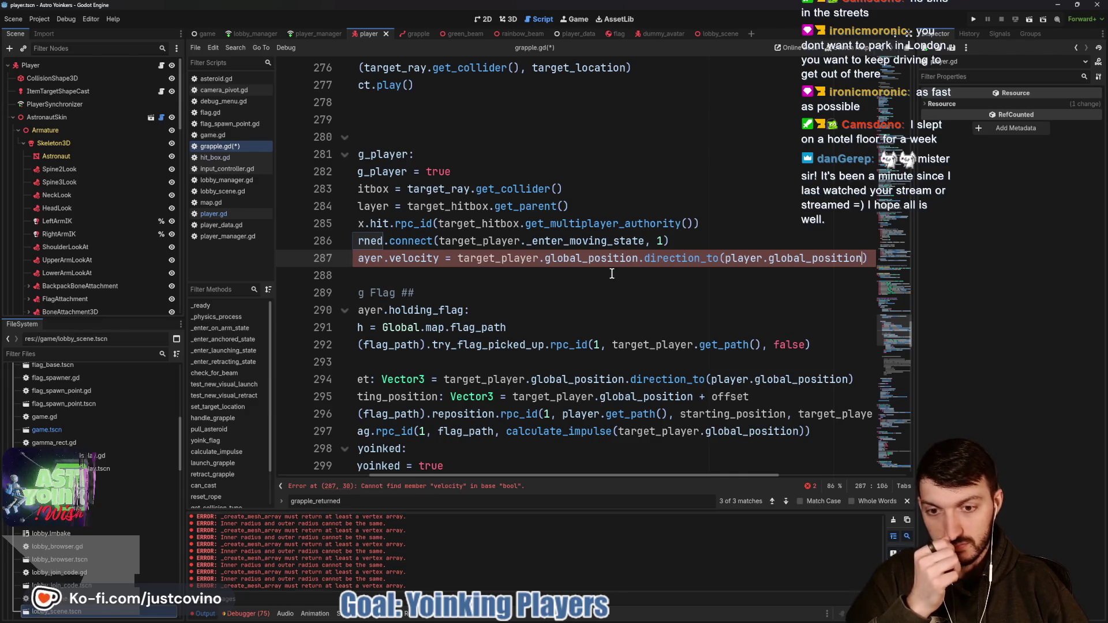
scroll(612, 274, left, 3)
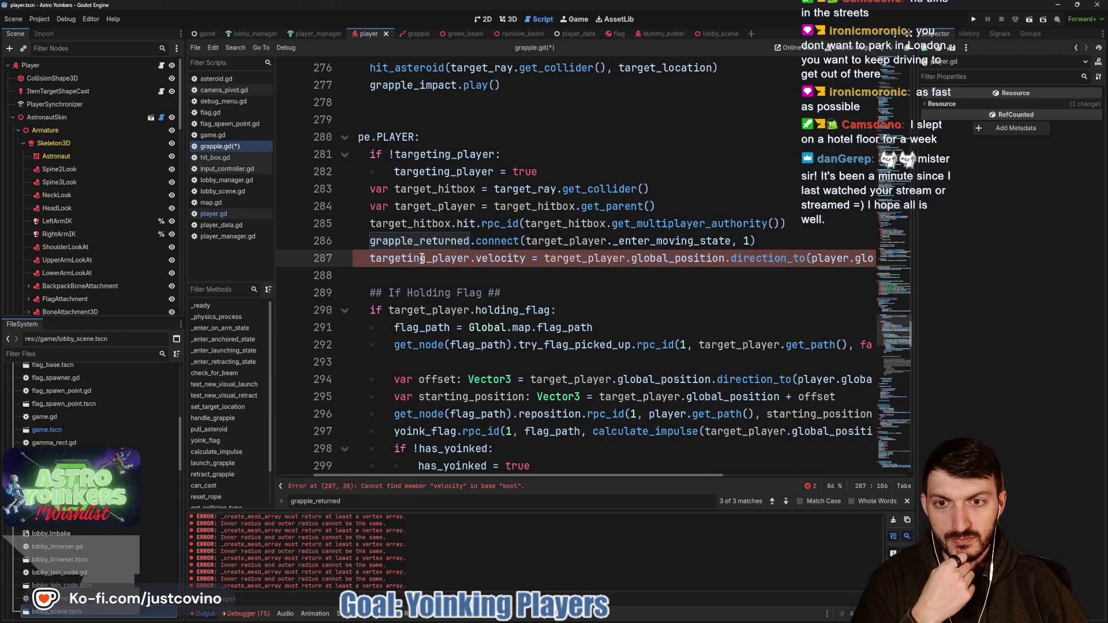
key(BackSpace)
key(BackSpace)
key(Delete)
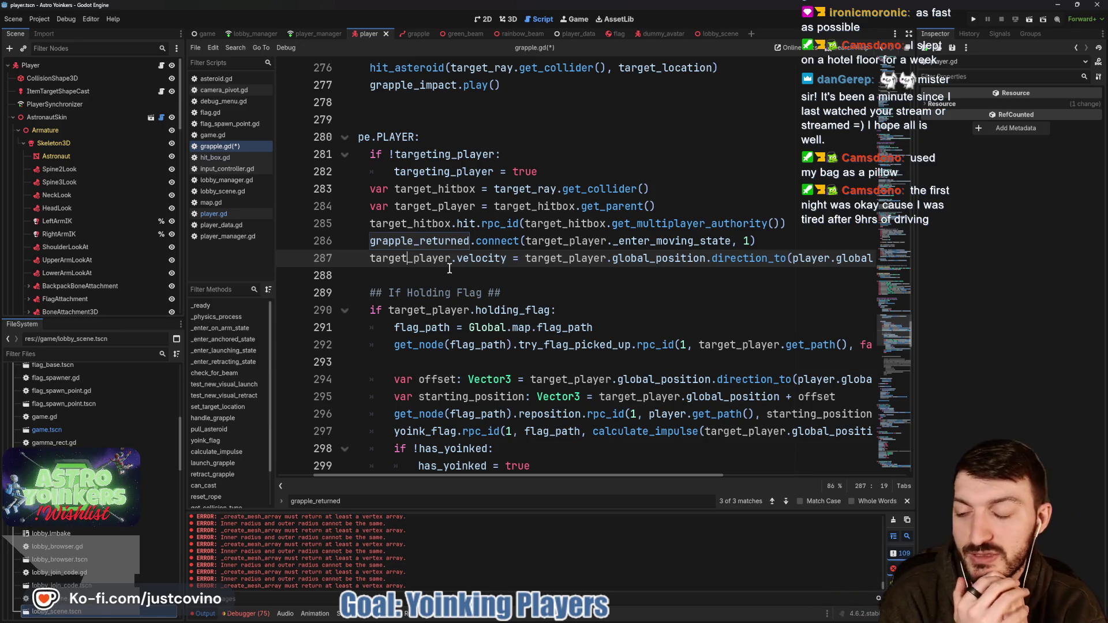
- Delete the empty line 289 below the velocity assignment
click(449, 268)
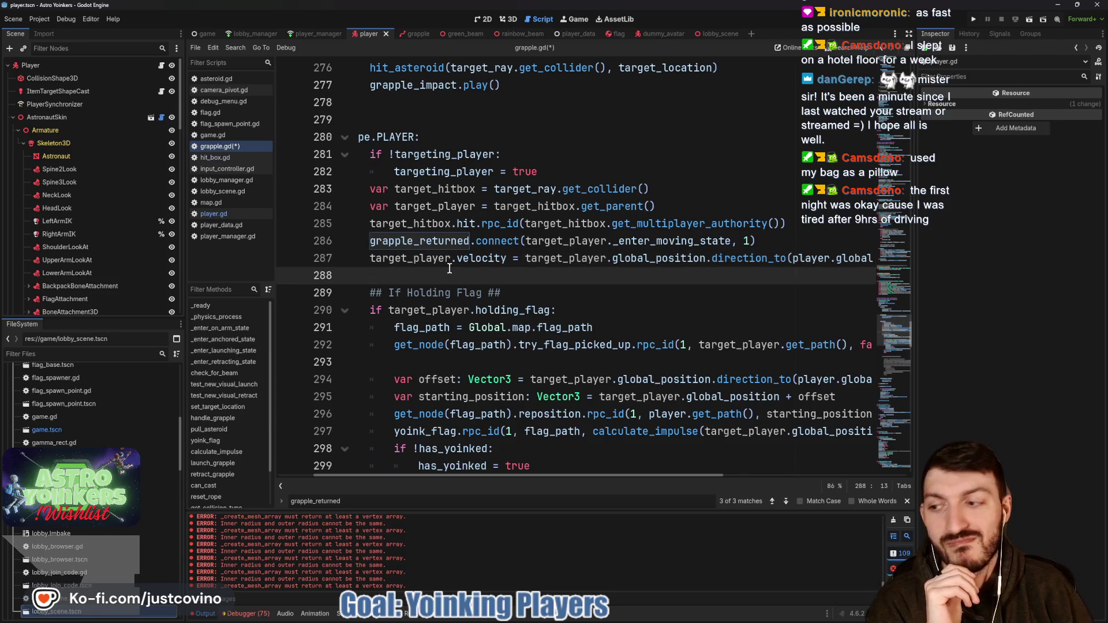
key(Return)
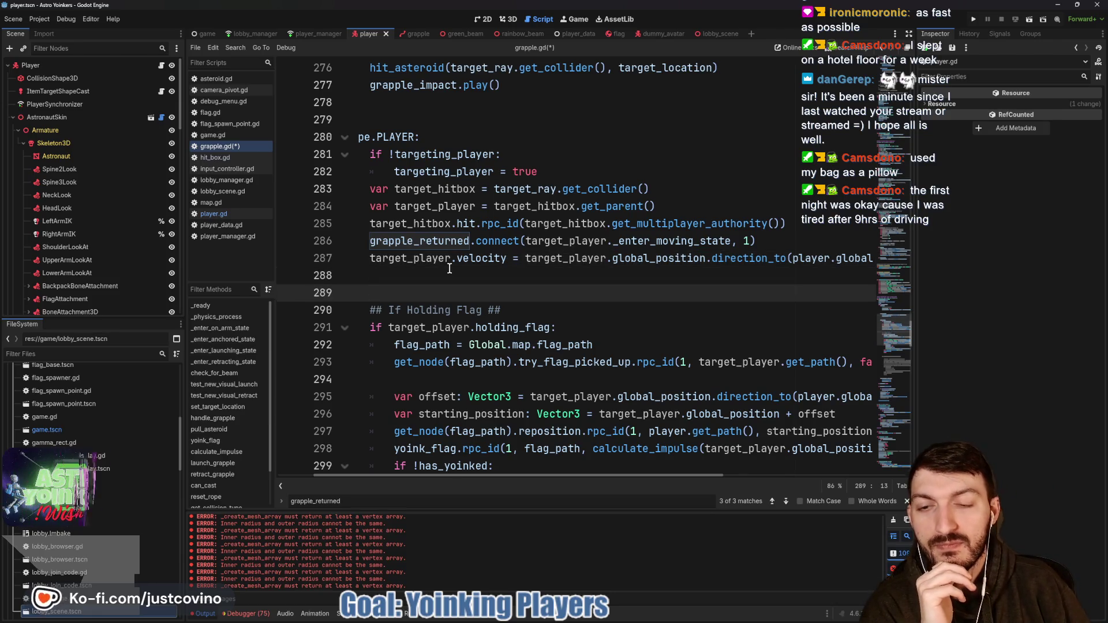
key(BackSpace)
key(BackSpace)
key(BackSpace)
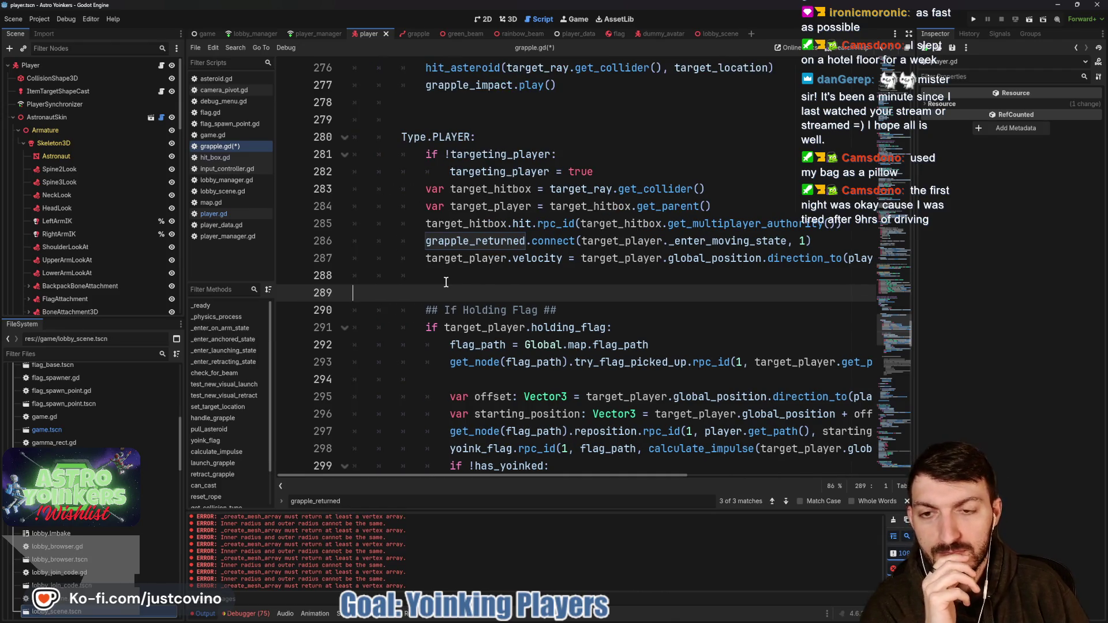
key(BackSpace)
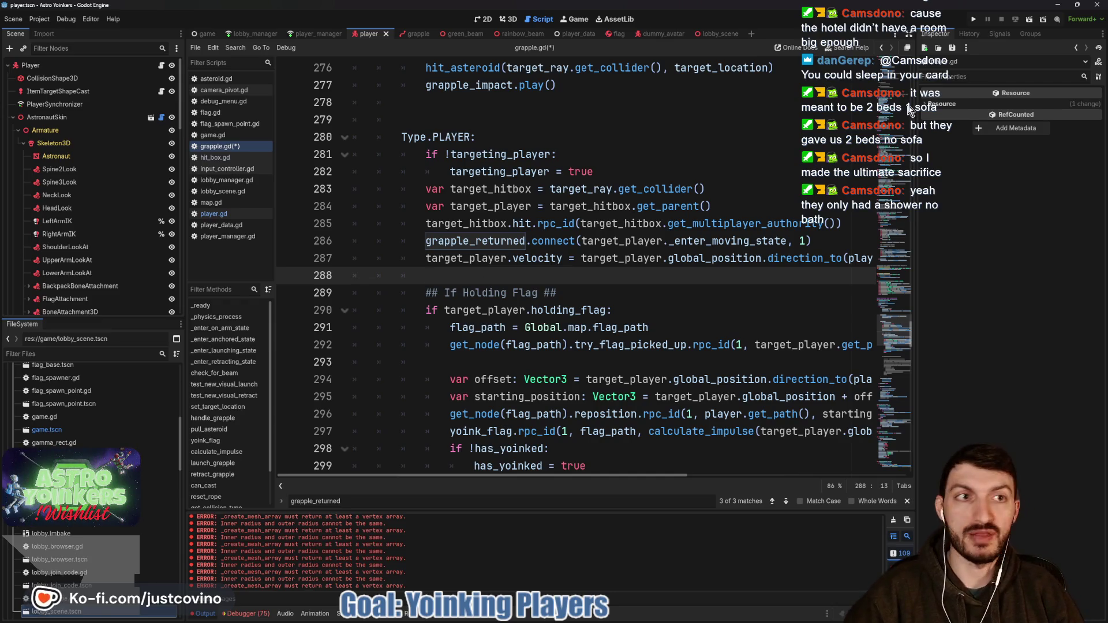
click(971, 18)
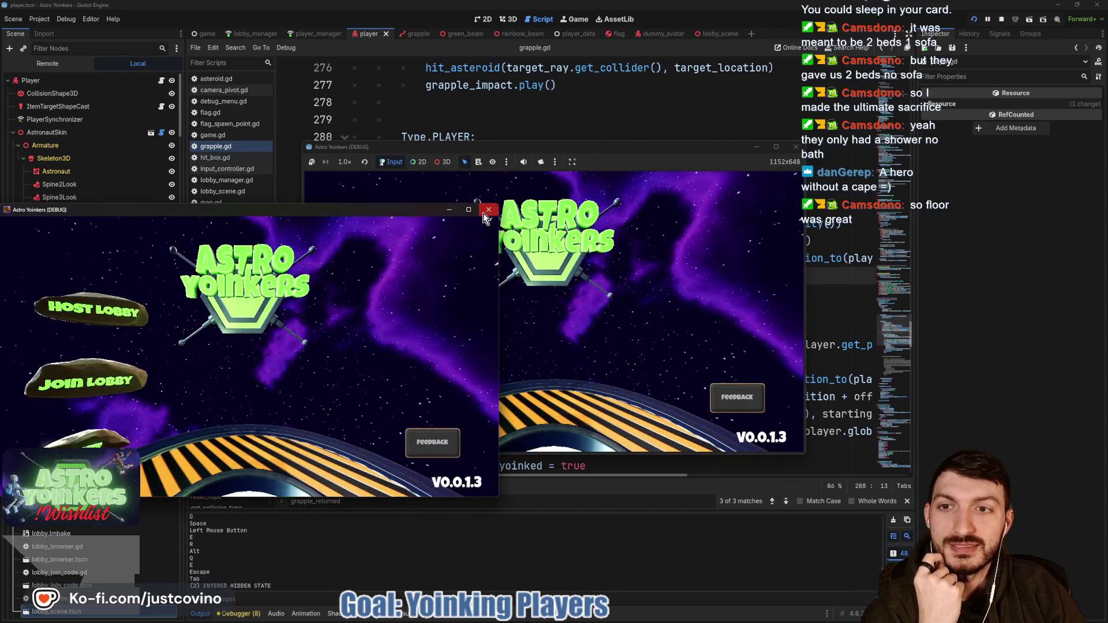
- Host a lobby in the running game, grapple toward the other player, then stop with F8
click(390, 256)
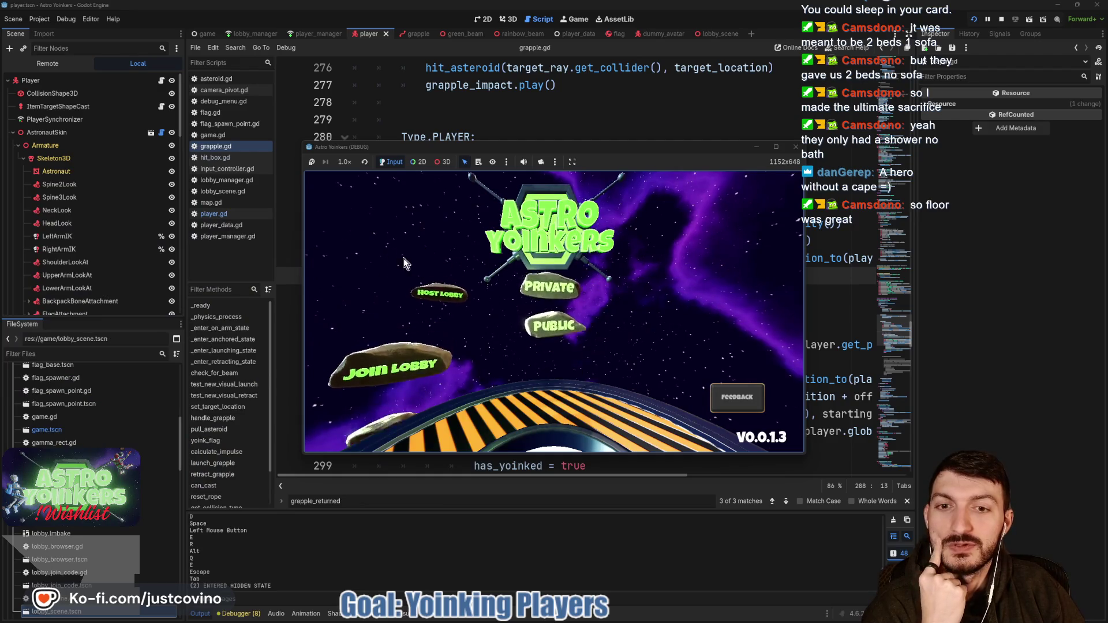
click(525, 261)
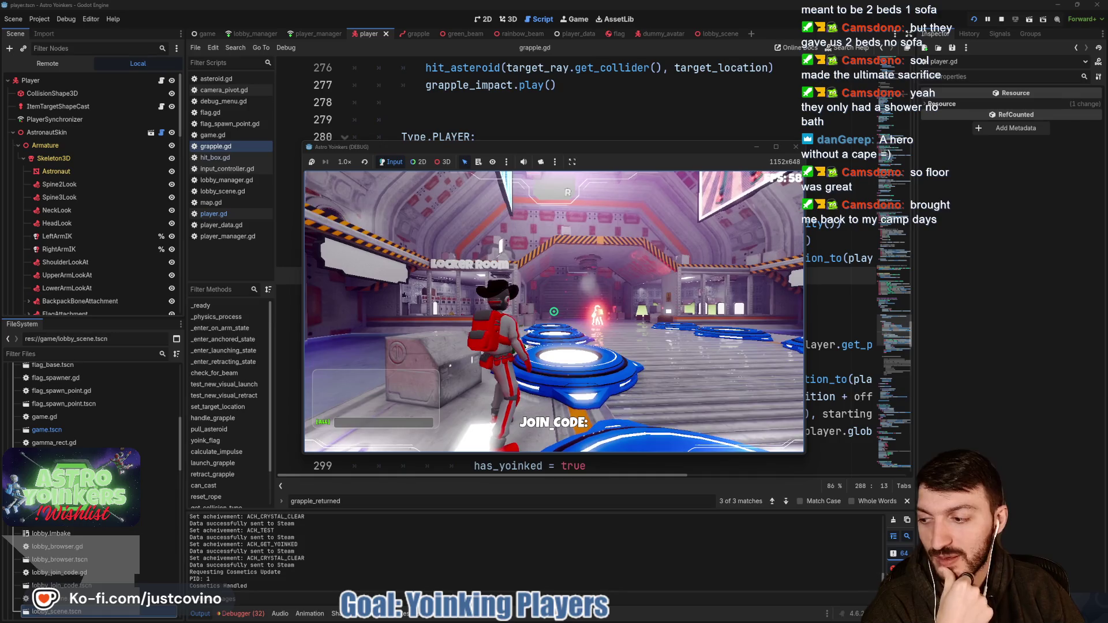
key(w)
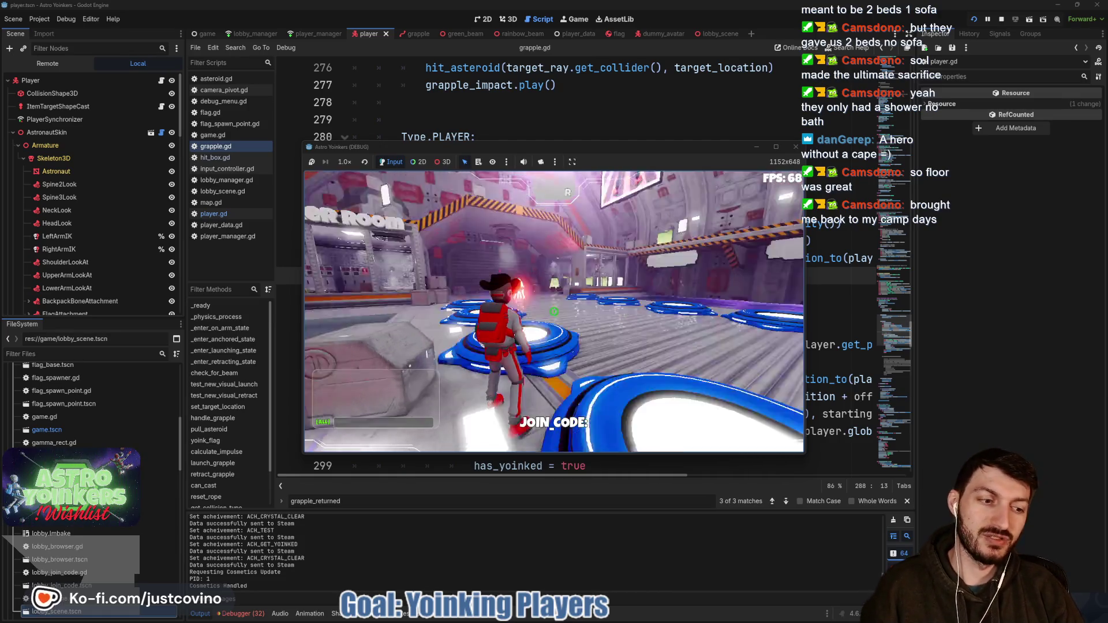
key(w)
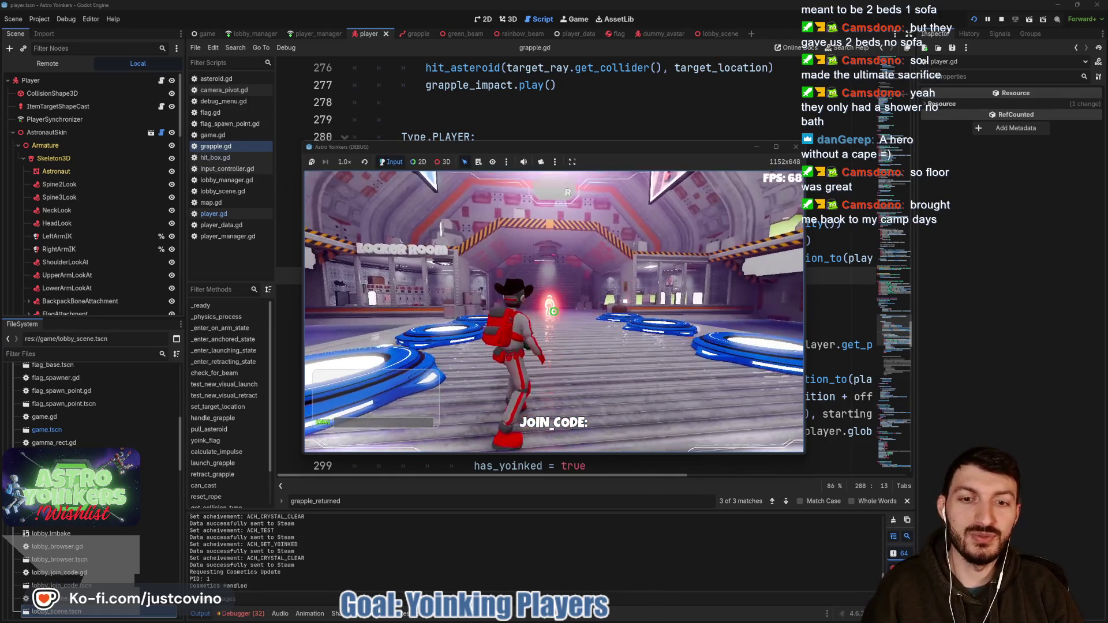
key(w)
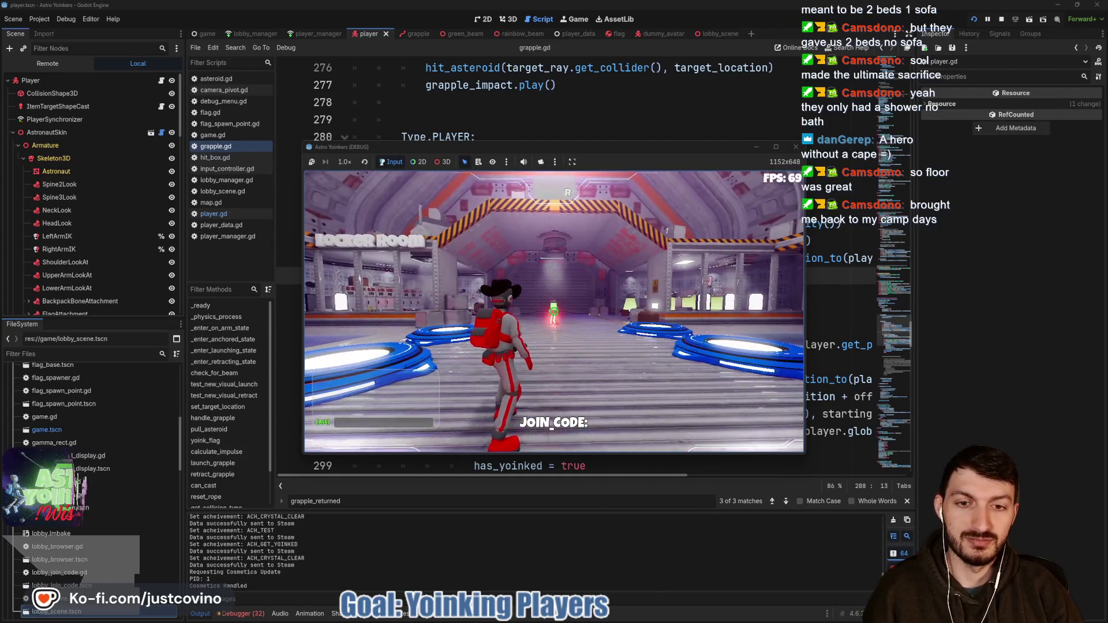
key(w)
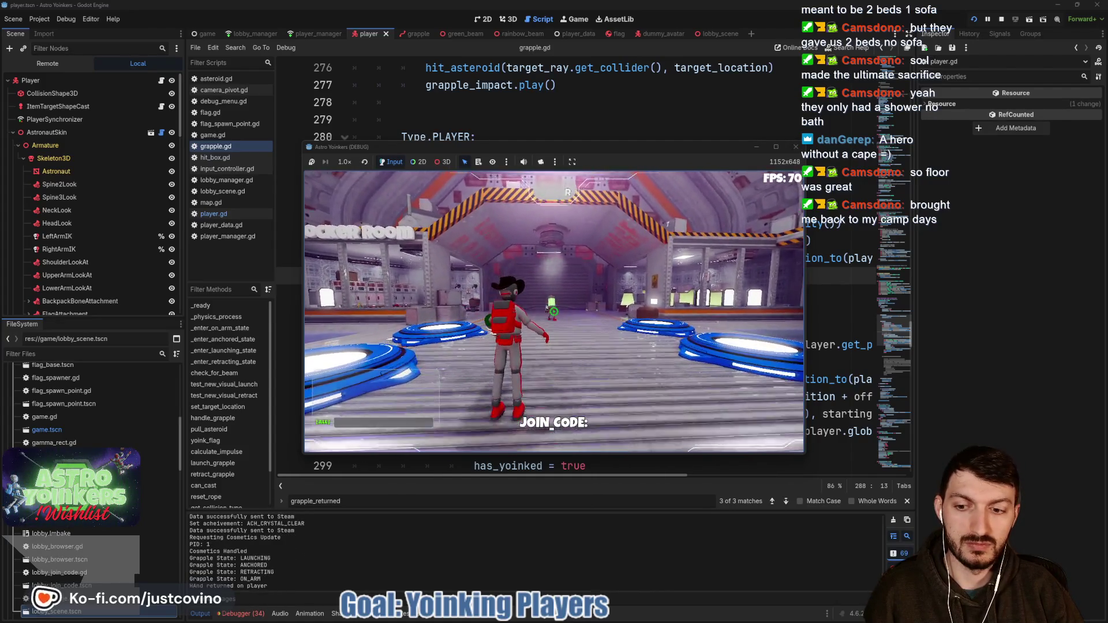
key(w)
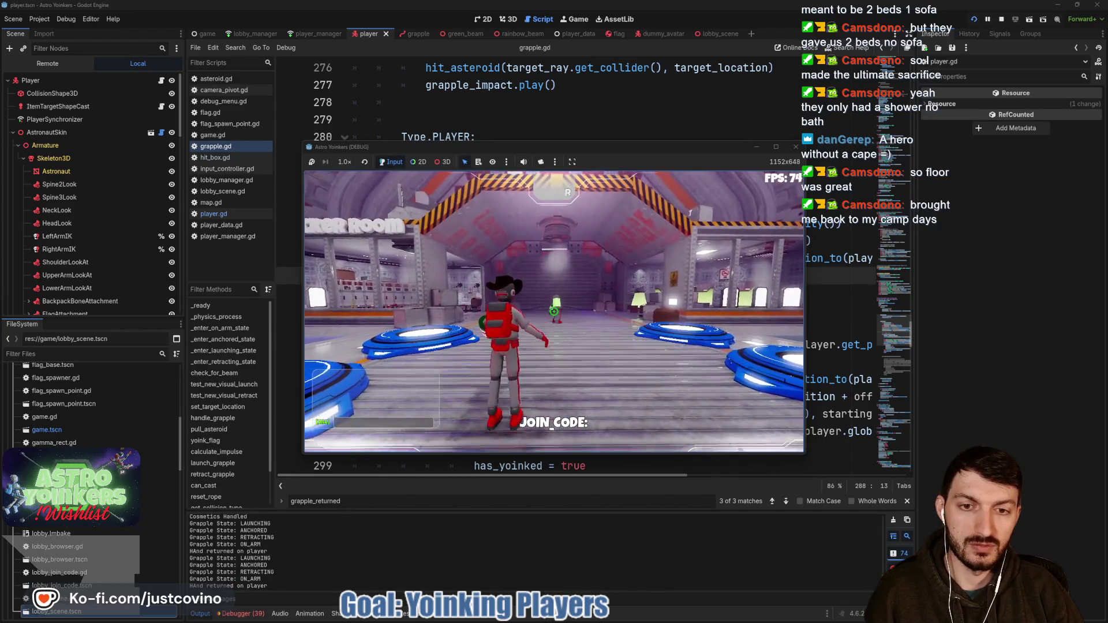
key(w)
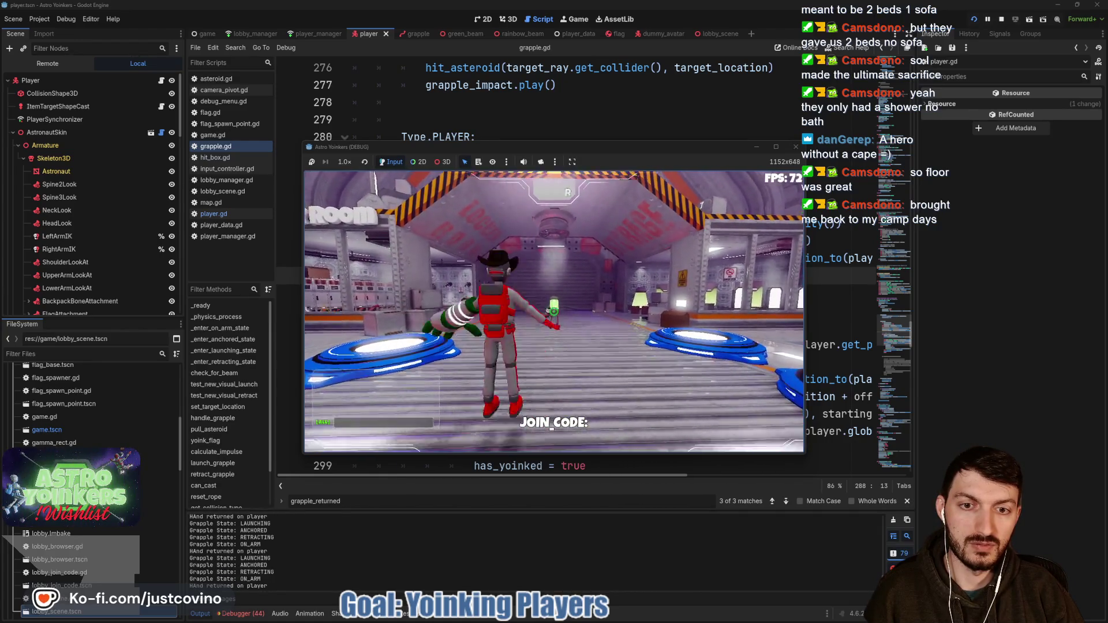
key(w)
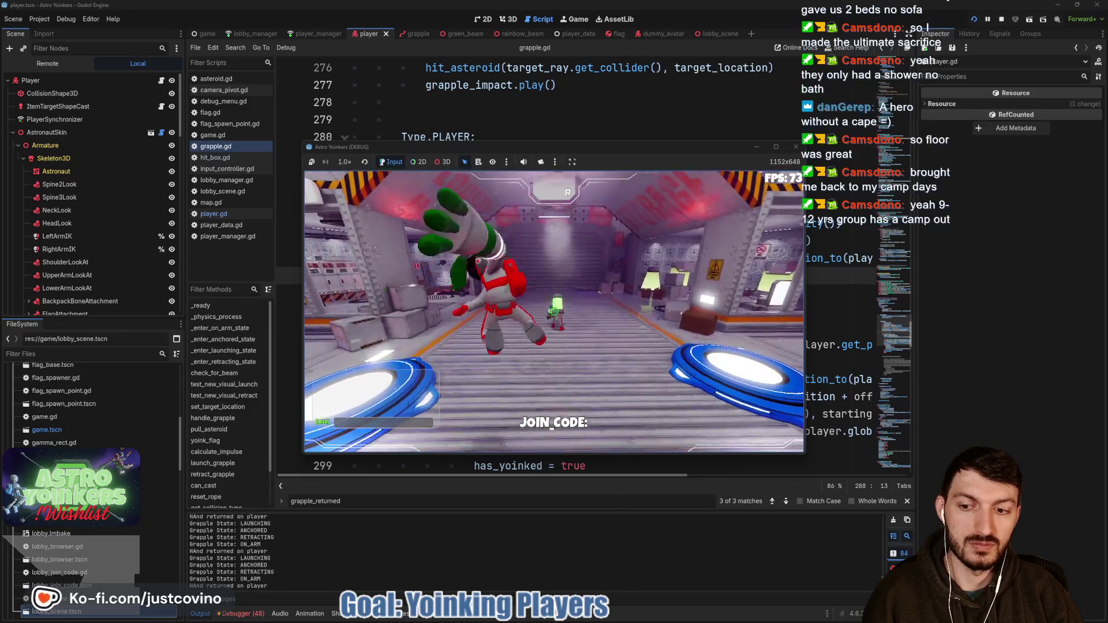
key(w)
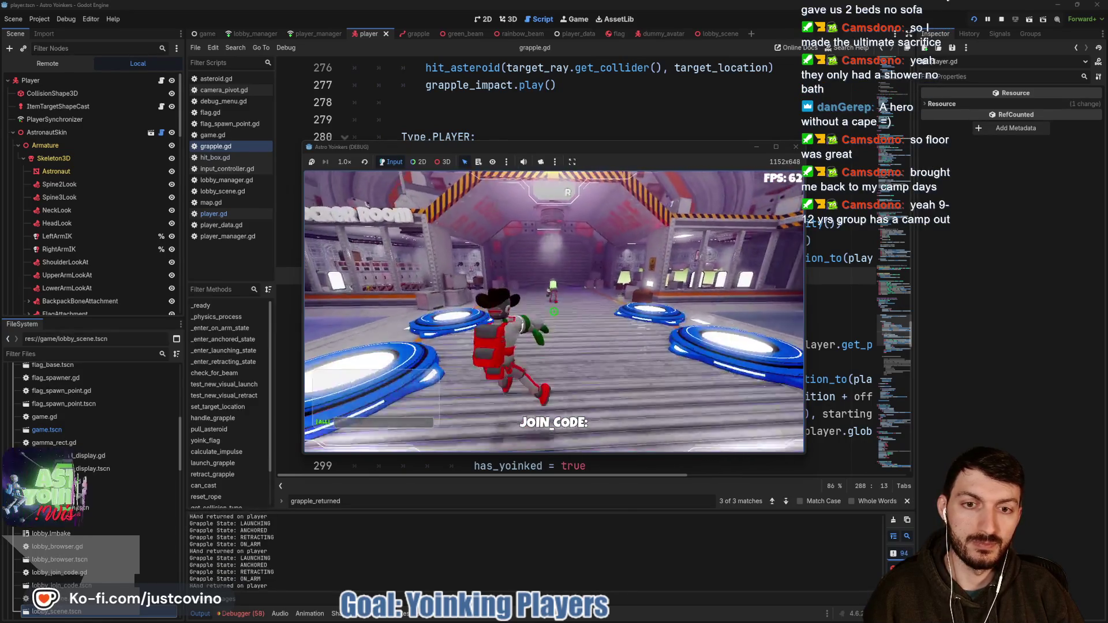
key(F8)
- Delete the target_player.velocity line 287 from grapple.gd
click(423, 258)
drag(421, 258, 870, 255)
key(BackSpace)
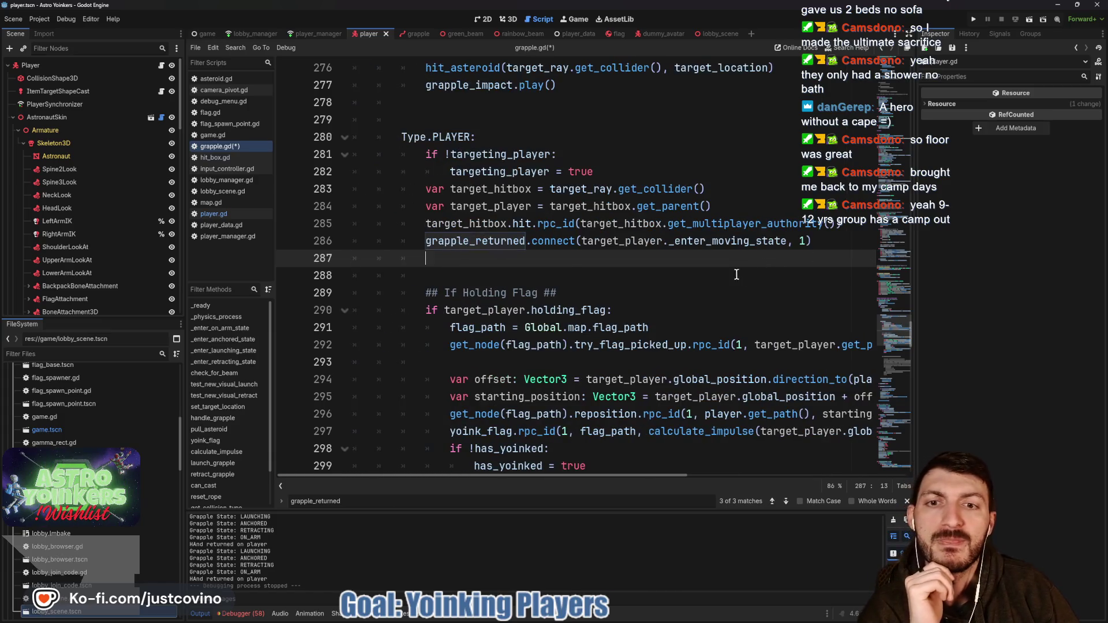
- Save grapple.gd, clear the Output log, and remove the blank line after the grapple_returned connection
key(ctrl+s)
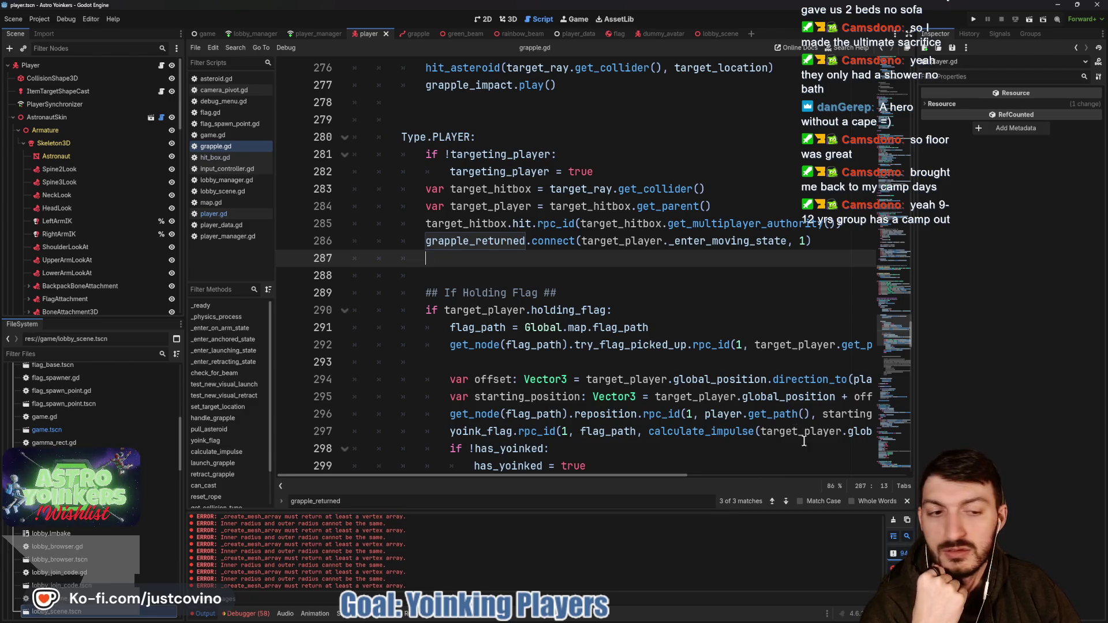
click(893, 520)
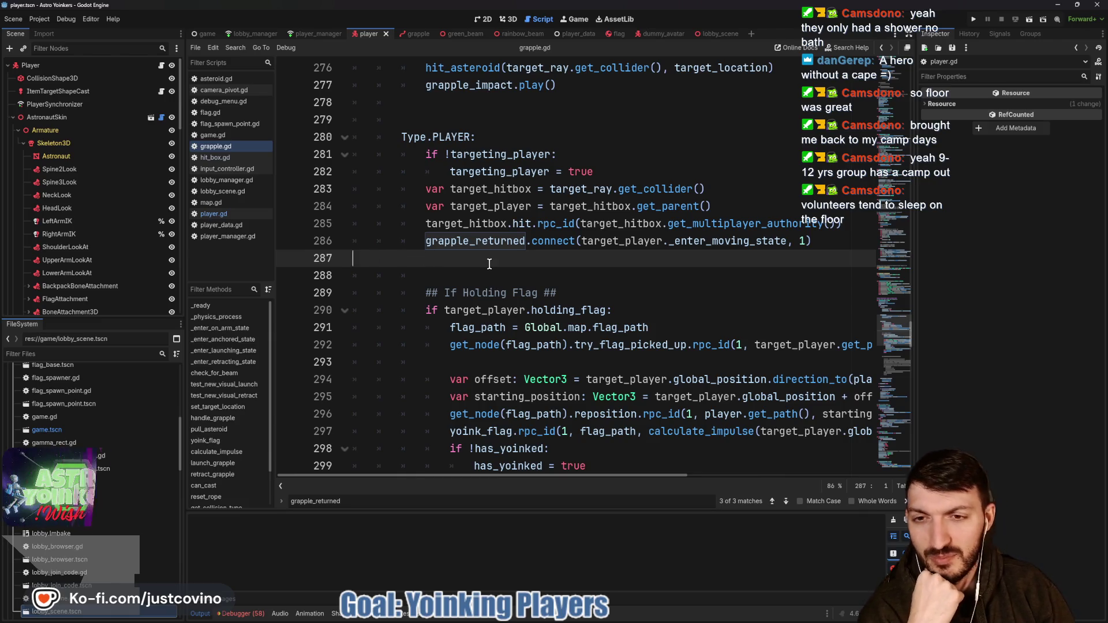
key(BackSpace)
key(BackSpace)
key(BackSpace)
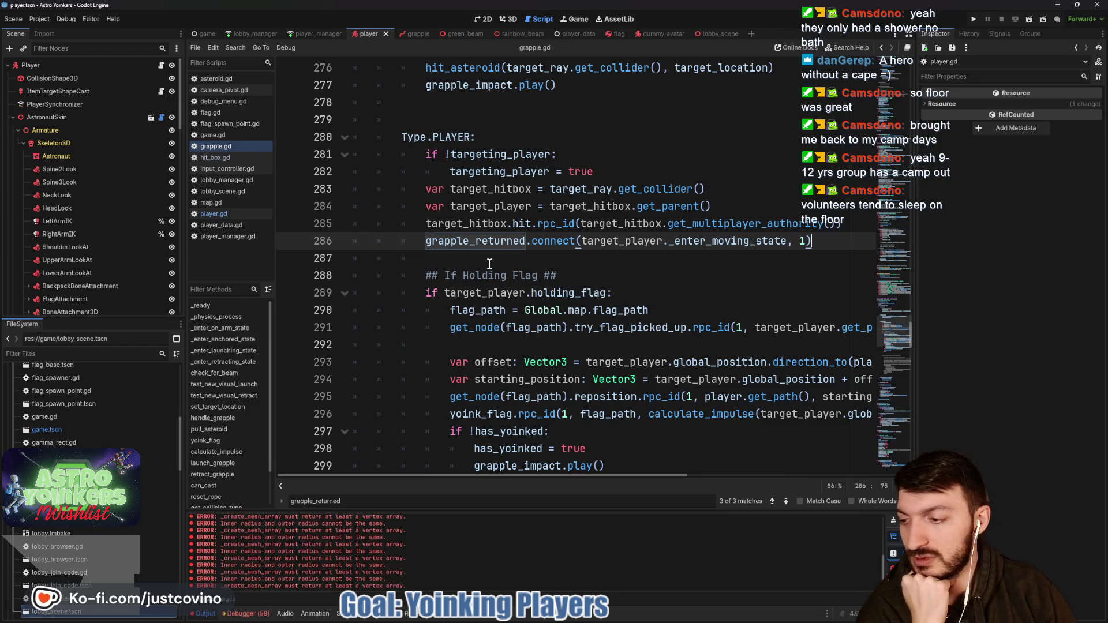
click(972, 22)
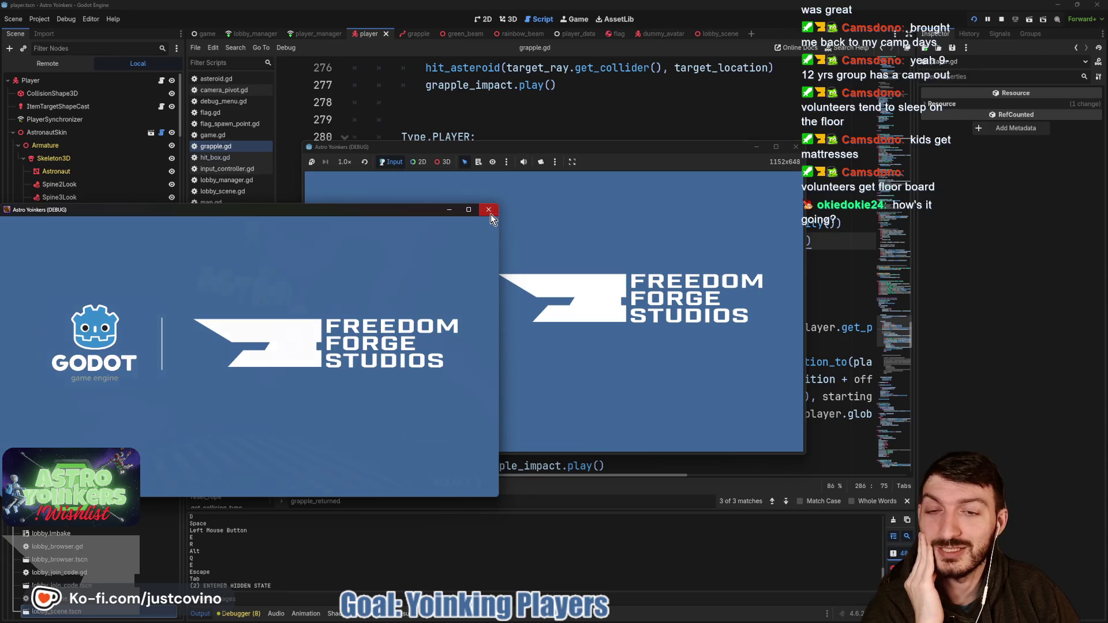
click(490, 215)
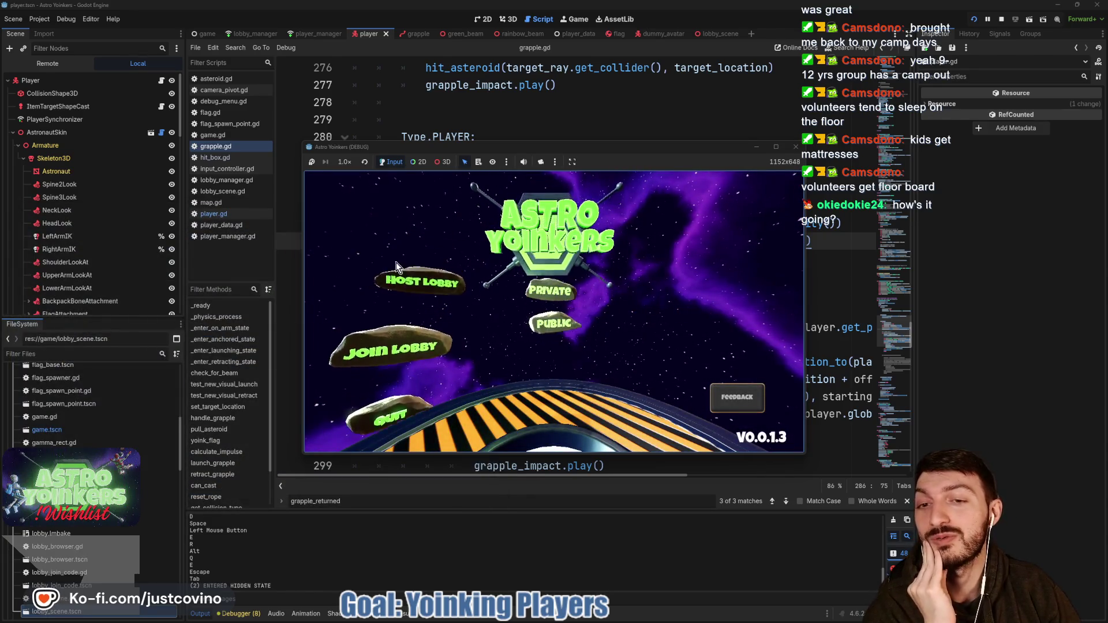
click(404, 281)
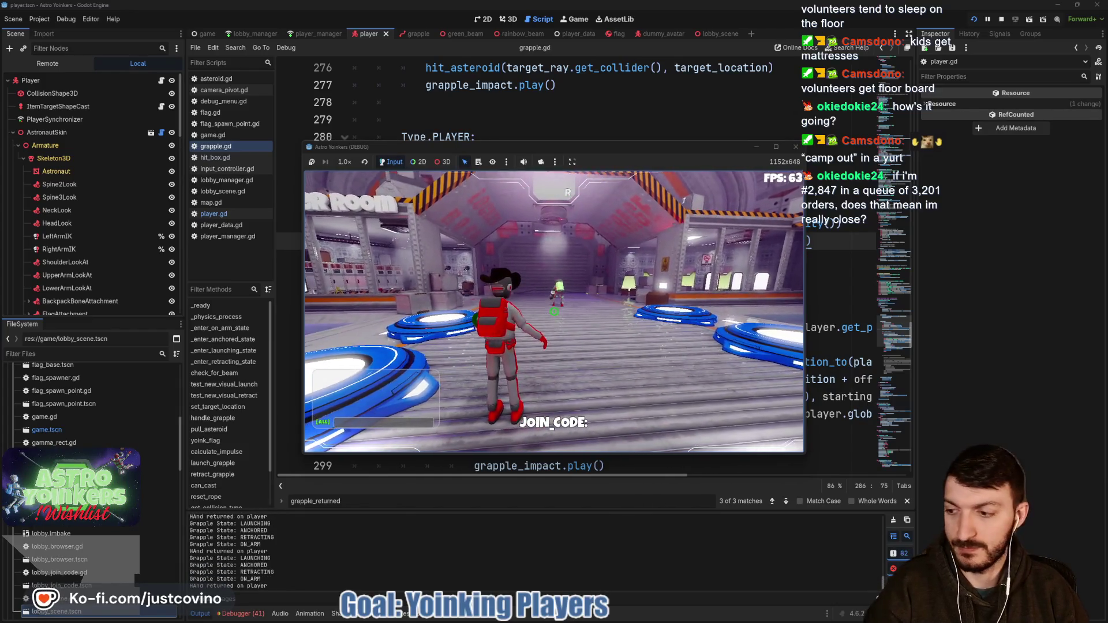
key(Escape)
click(554, 312)
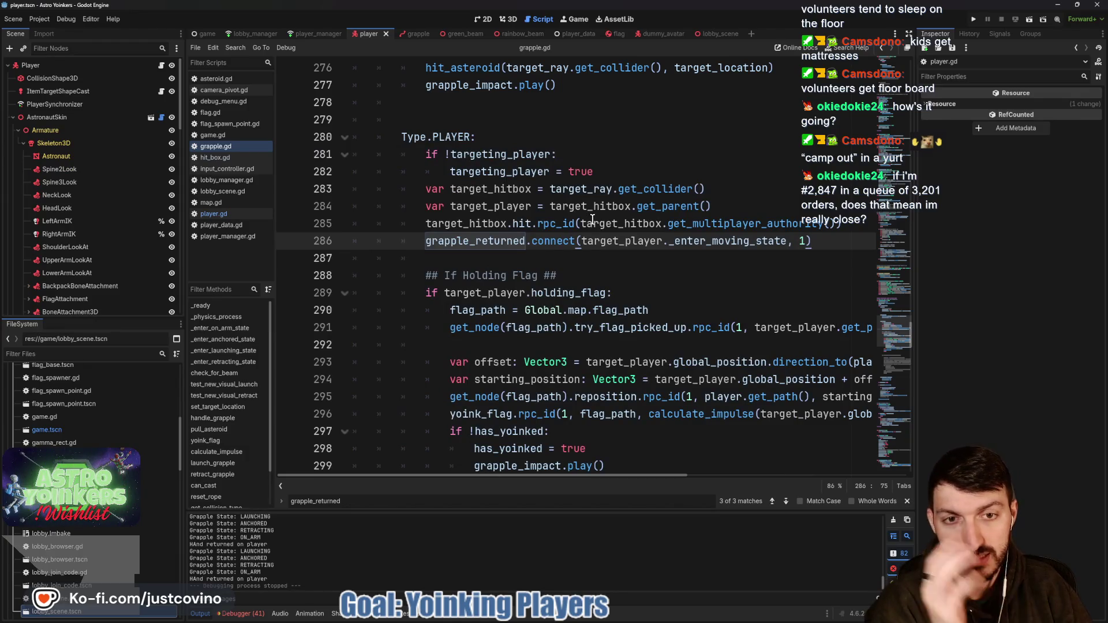
- Open player.gd from the Player node's script icon and look over its input-handling code
click(161, 65)
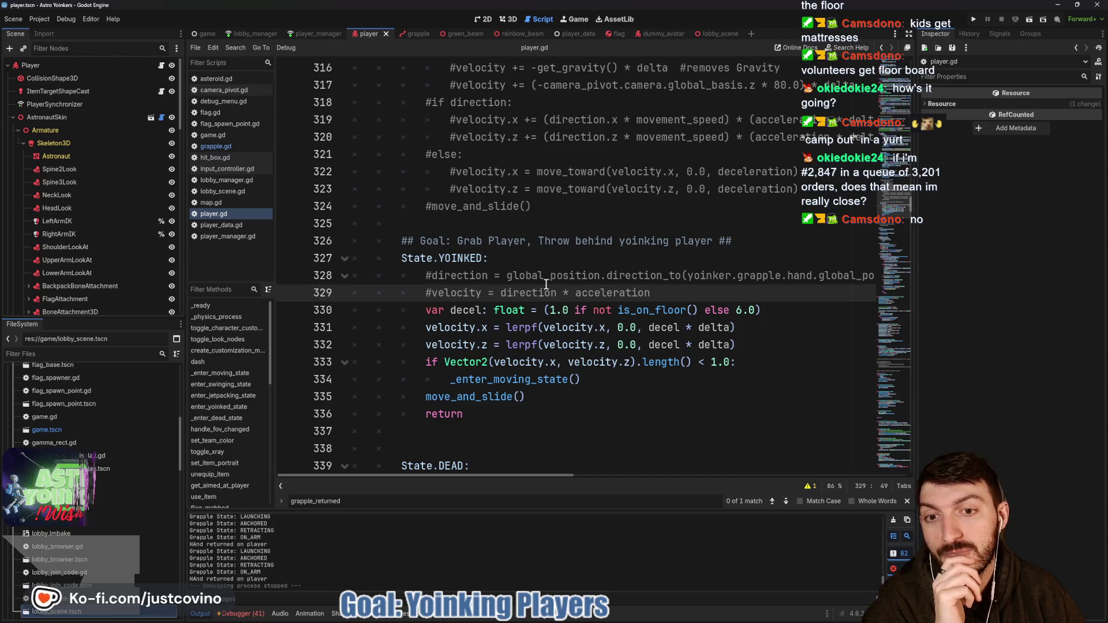
mouse_move(630, 306)
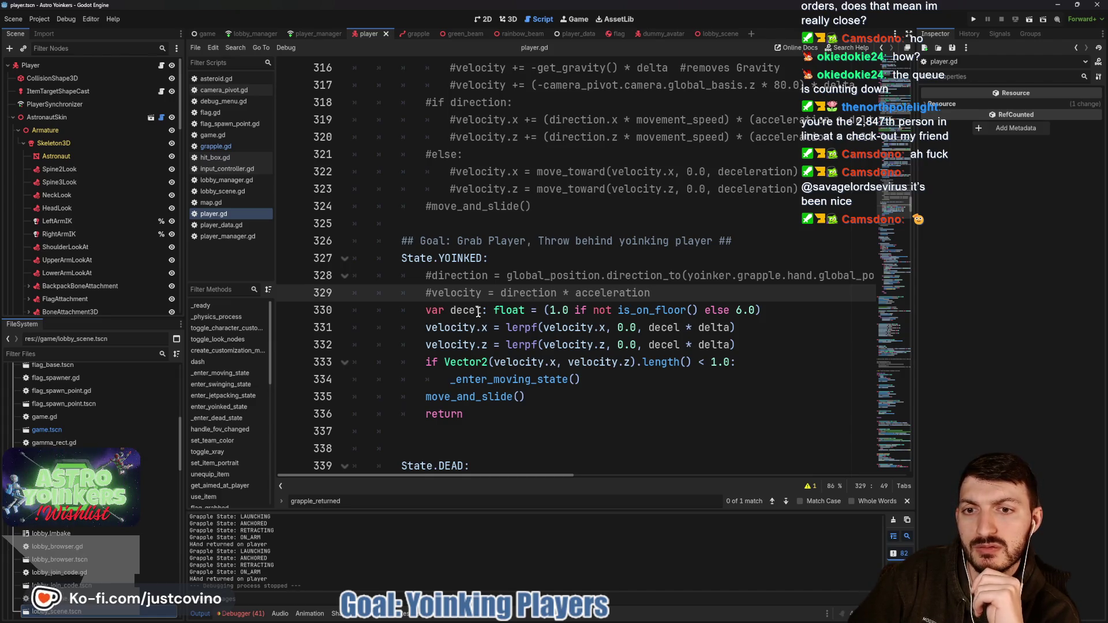
scroll(351, 366, down, 15)
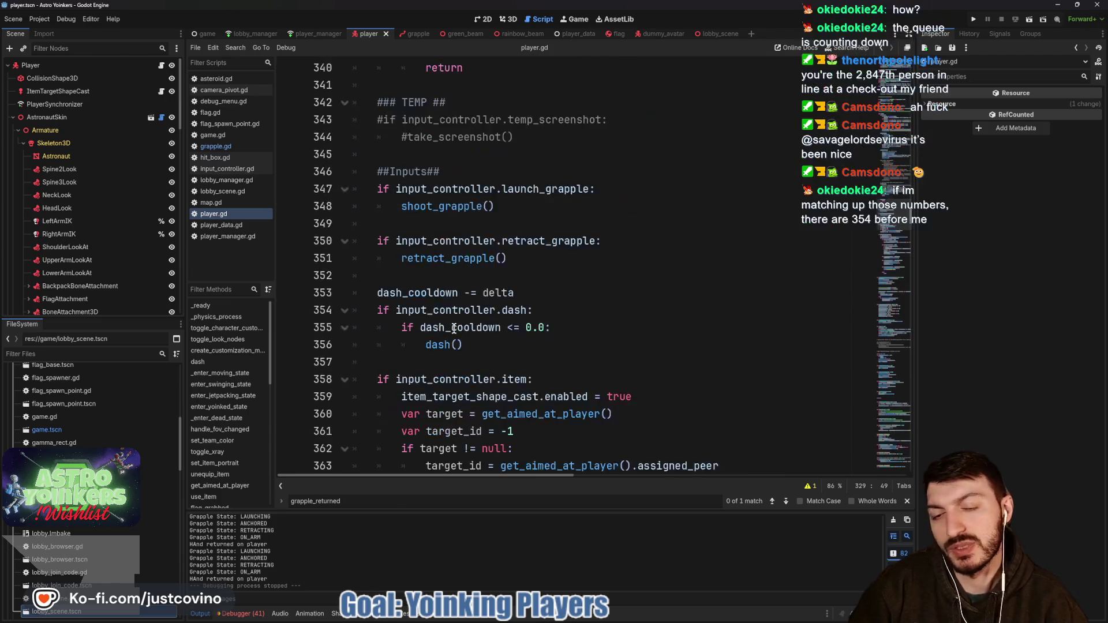
- Scroll down to enter_yoinked_state and place the cursor after the yoinker assignment on line 481
scroll(546, 285, down, 1)
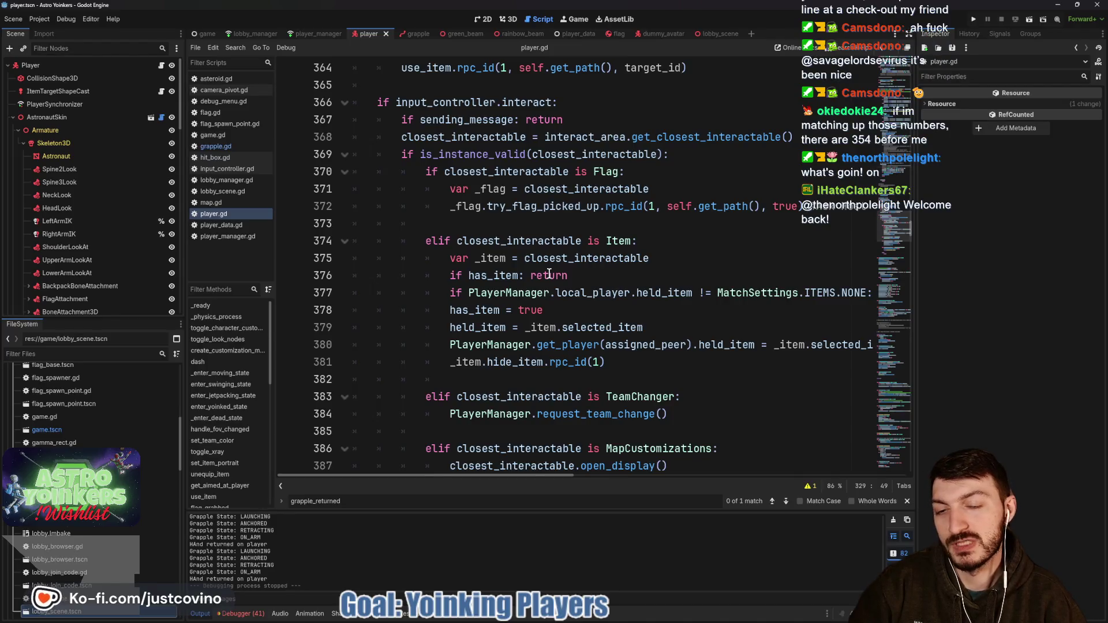
scroll(527, 270, down, 3)
scroll(527, 269, down, 14)
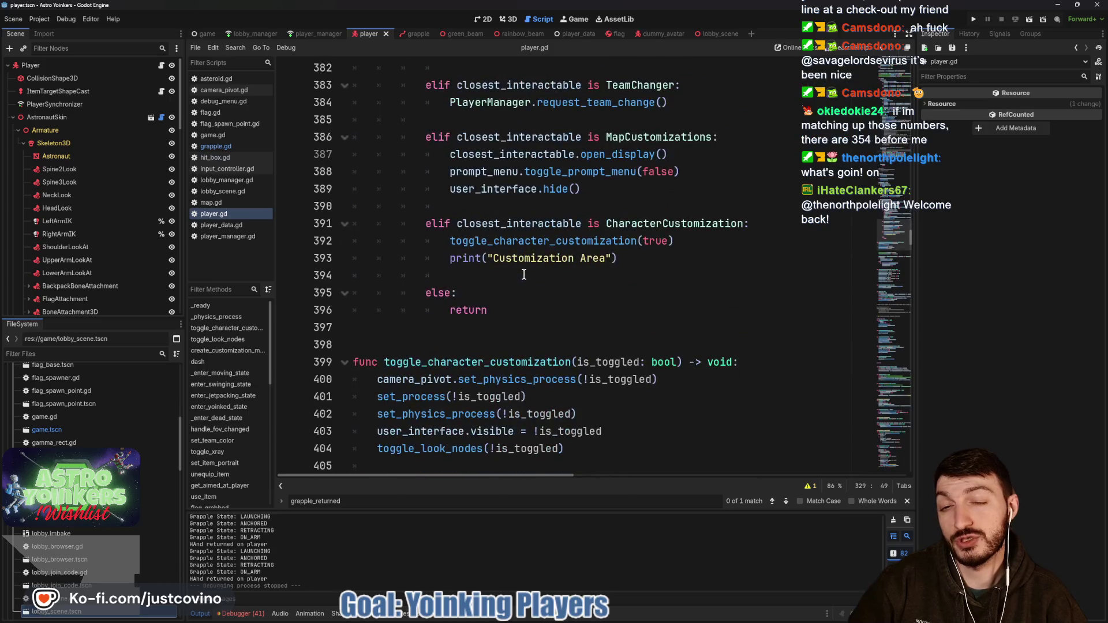
scroll(525, 293, down, 5)
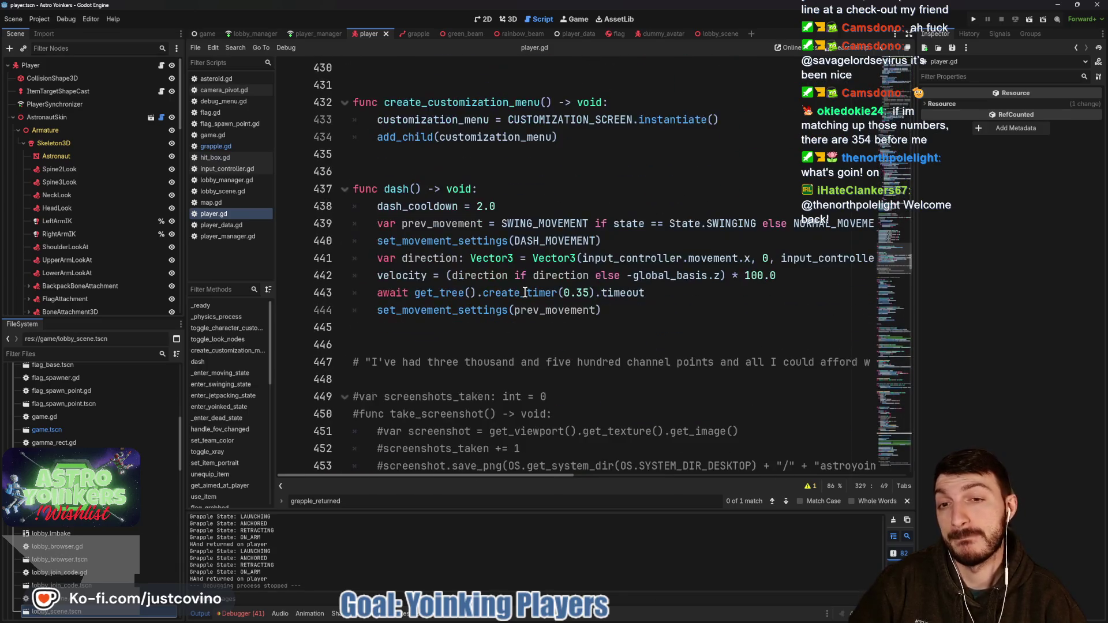
scroll(526, 293, down, 6)
scroll(525, 293, down, 6)
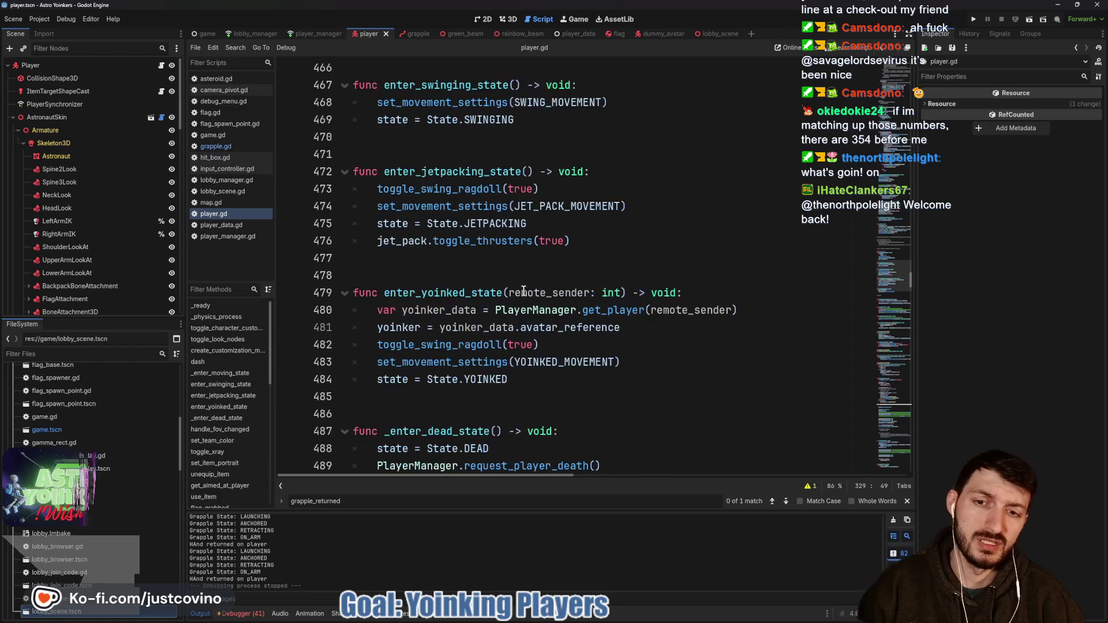
scroll(516, 282, up, 3)
scroll(514, 280, down, 4)
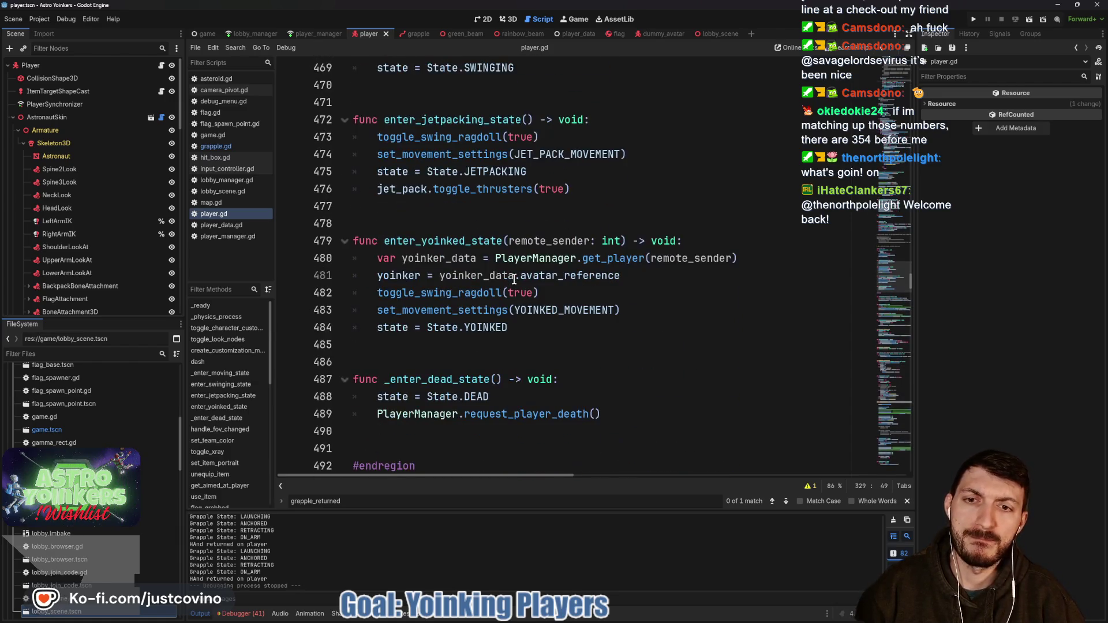
click(746, 259)
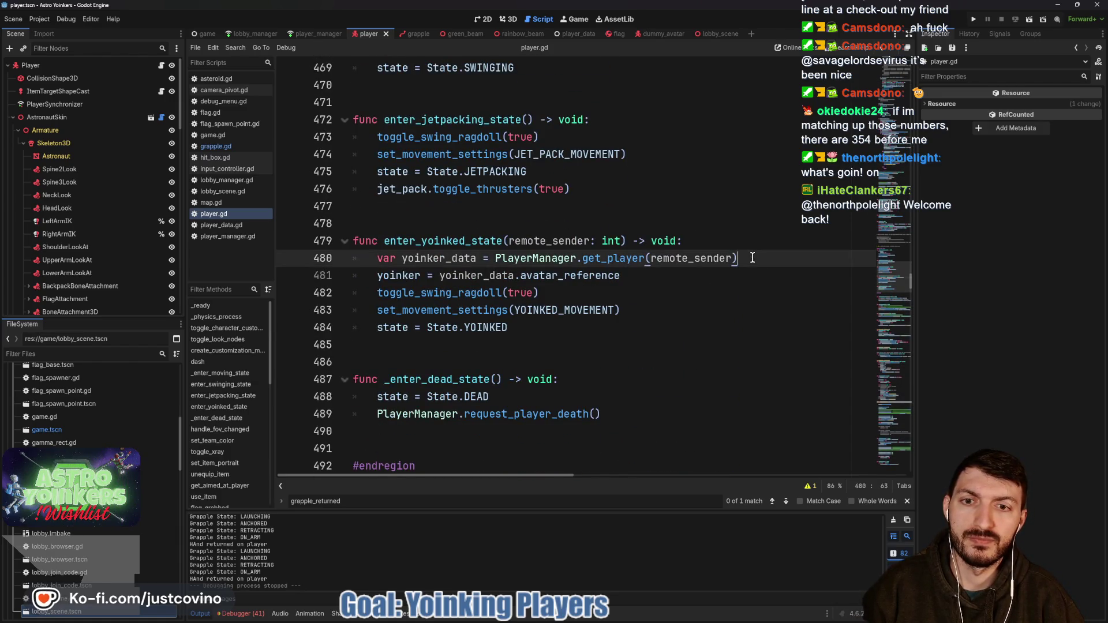
click(713, 275)
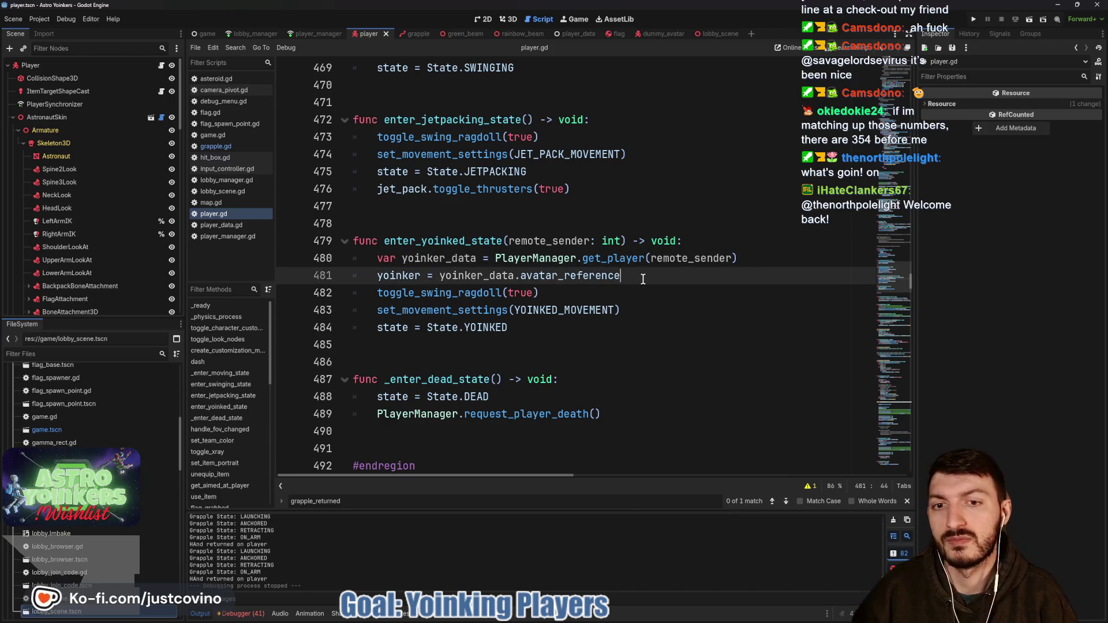
- Open a new line below it, drop a drafted velocity assignment, and begin 'var direction'
key(Return)
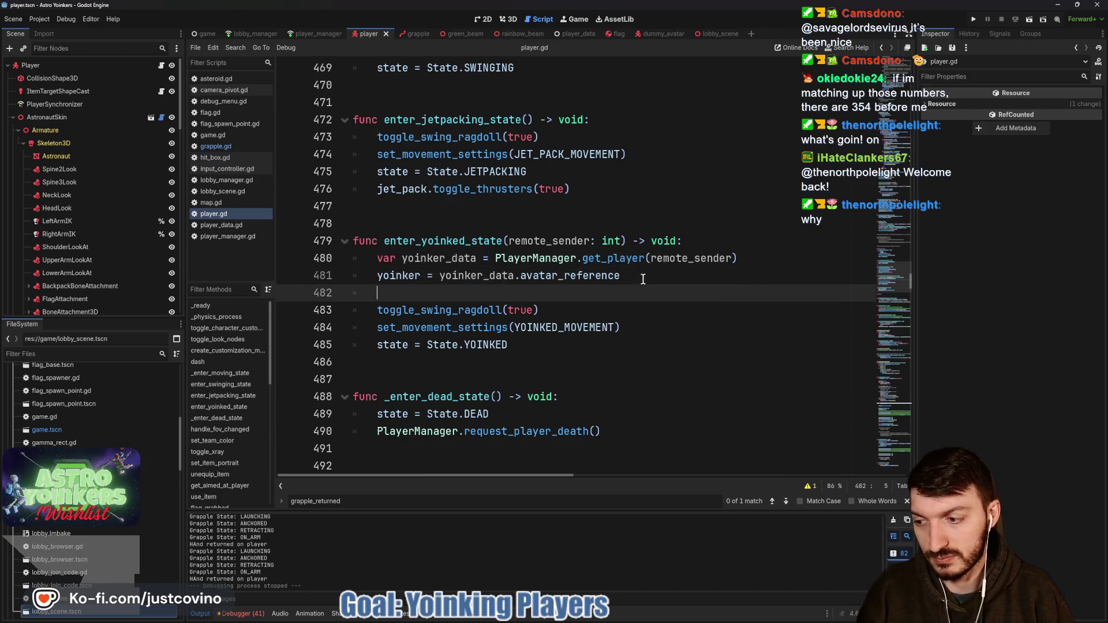
text(velocity)
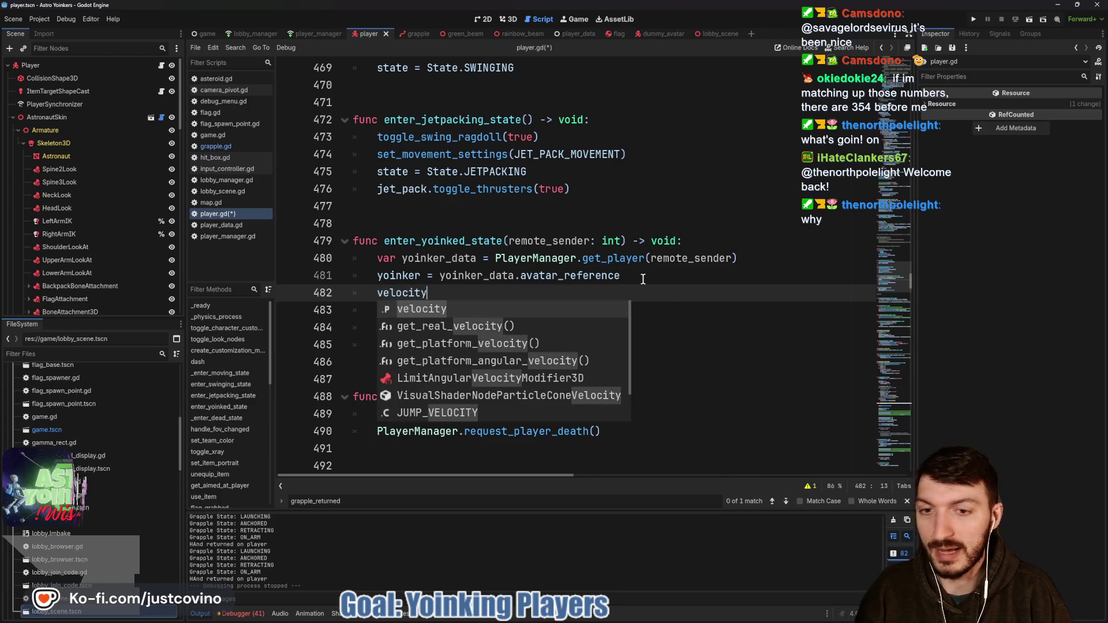
text( =)
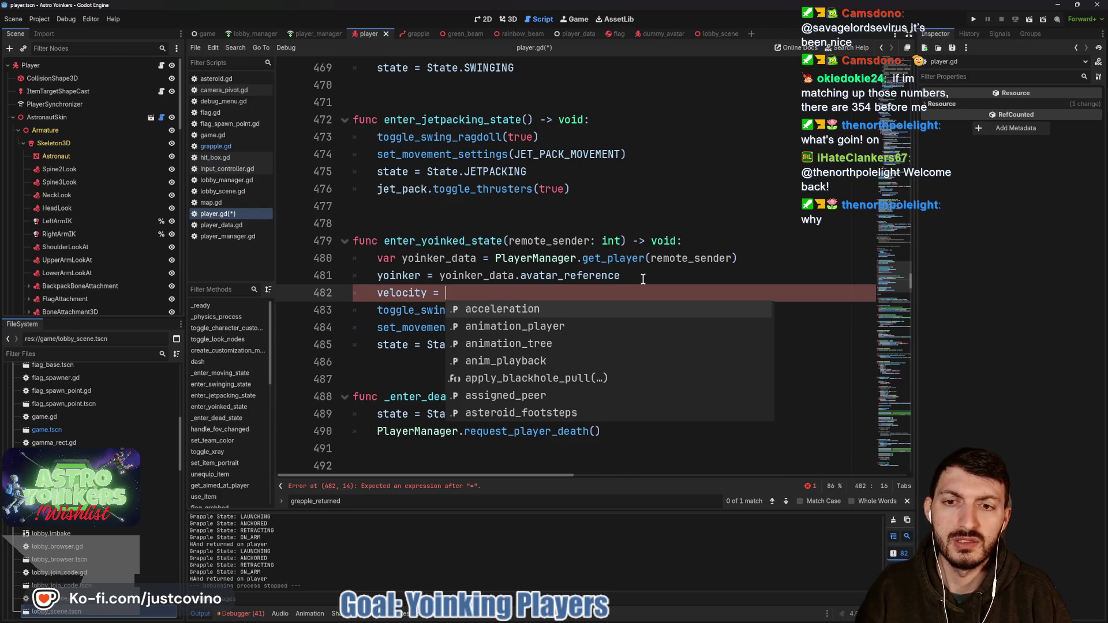
key(BackSpace)
key(BackSpace)
key(BackSpace)
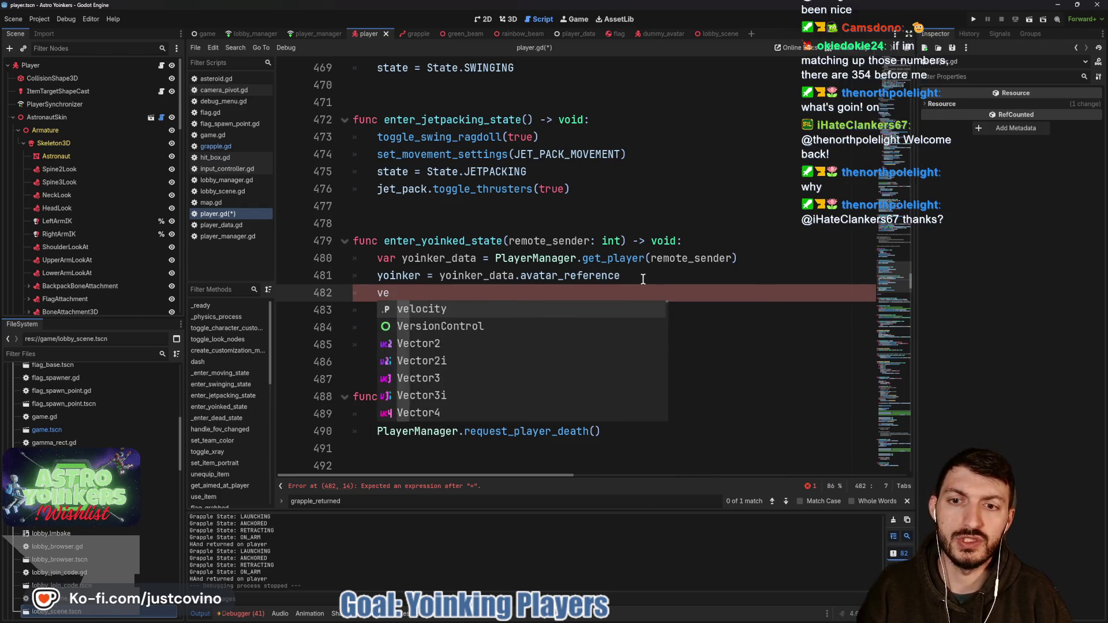
key(BackSpace)
key(BackSpace)
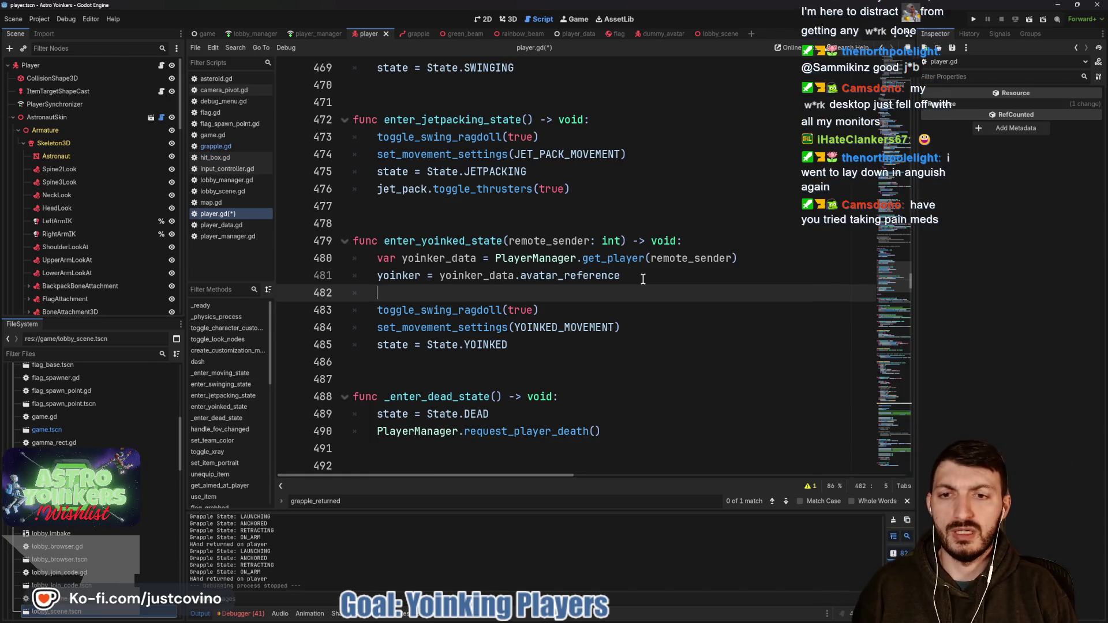
text(var direction =)
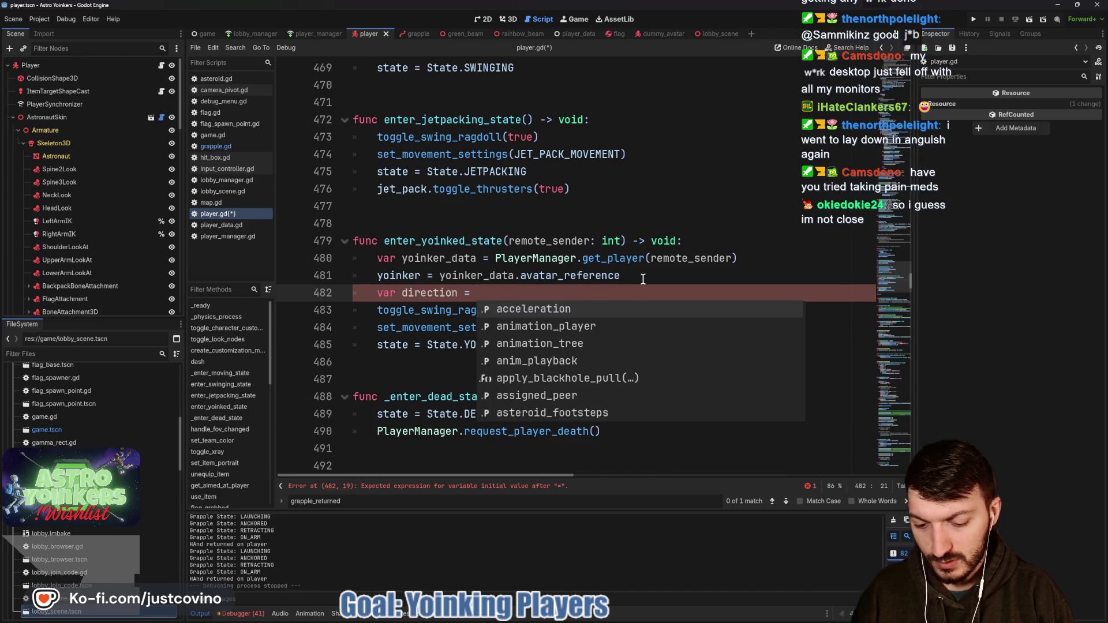
- On line 482, declare direction as global_position.direction_to(yoinker.global_position)
text(global)
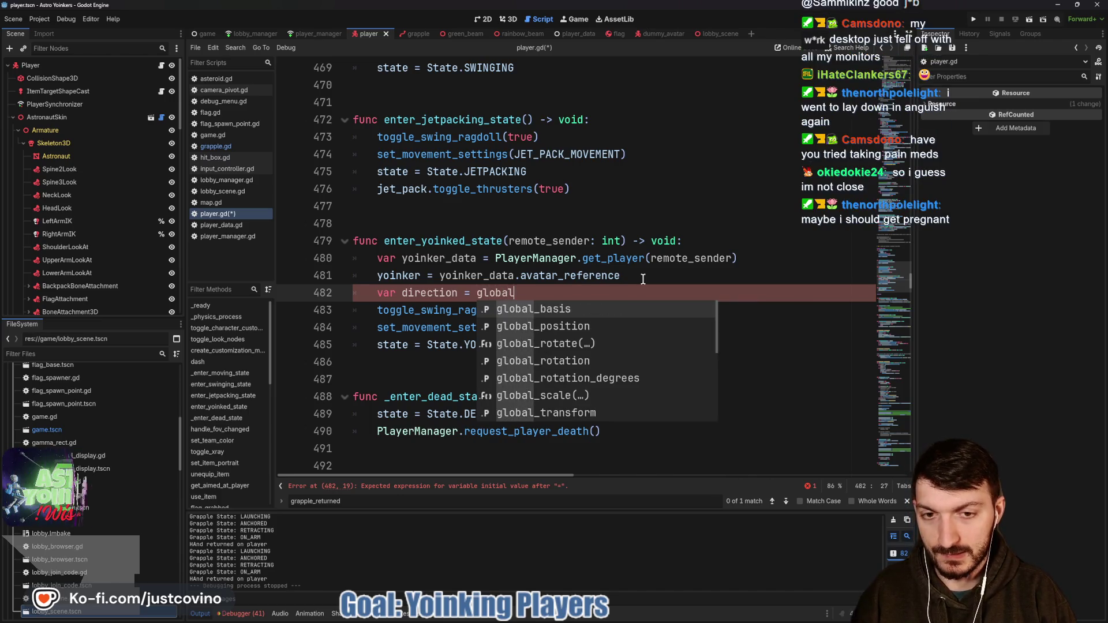
text(_positioin)
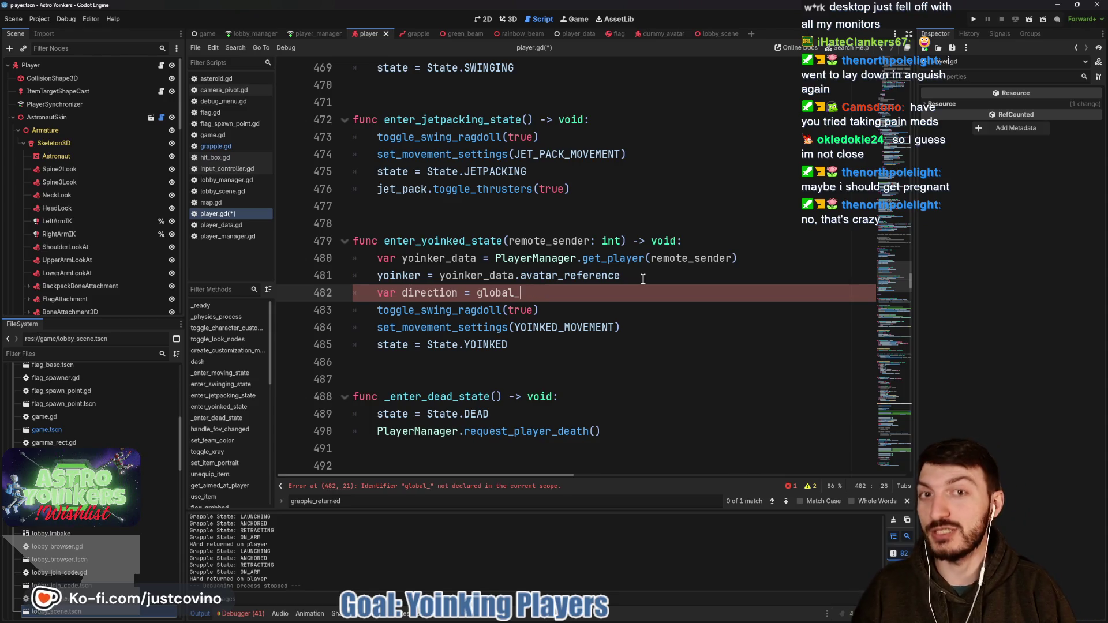
text(position)
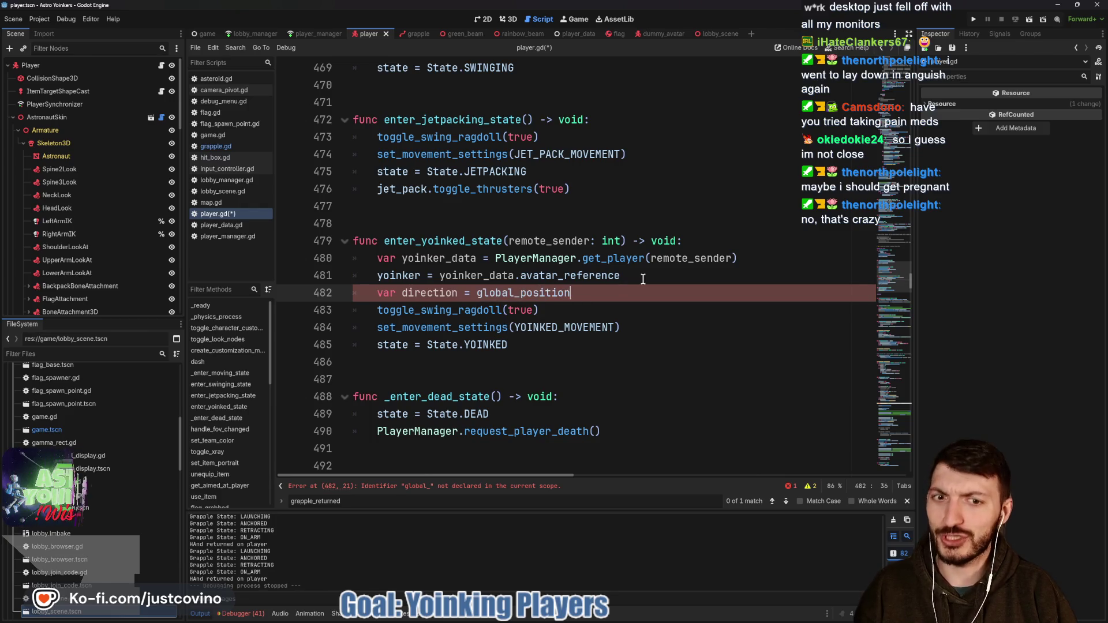
text(.dire)
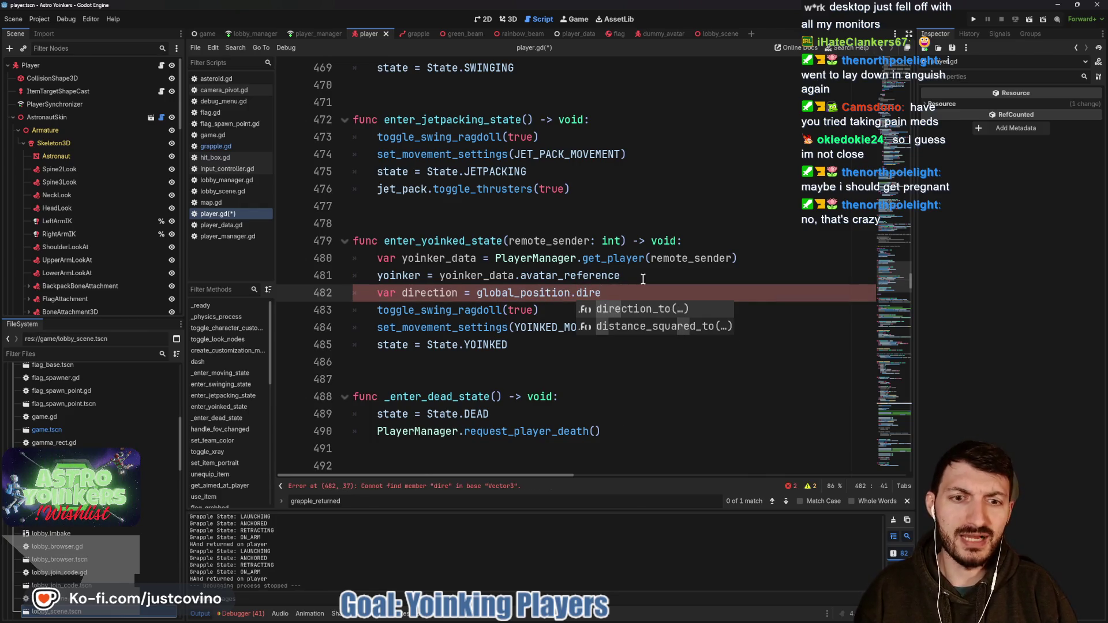
key(Return)
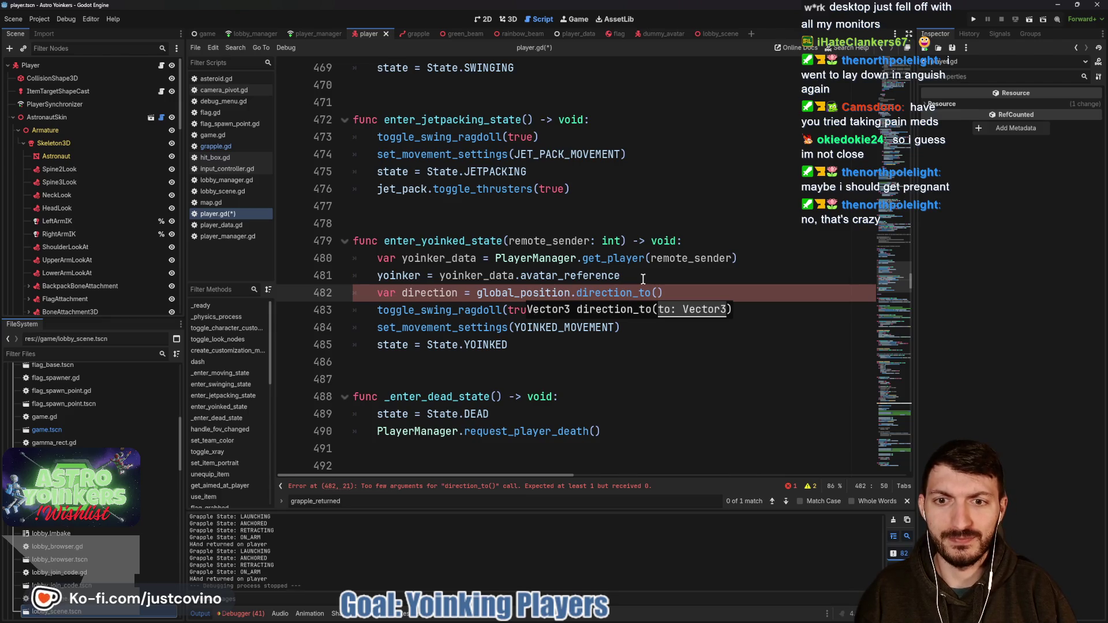
text(yoinker)
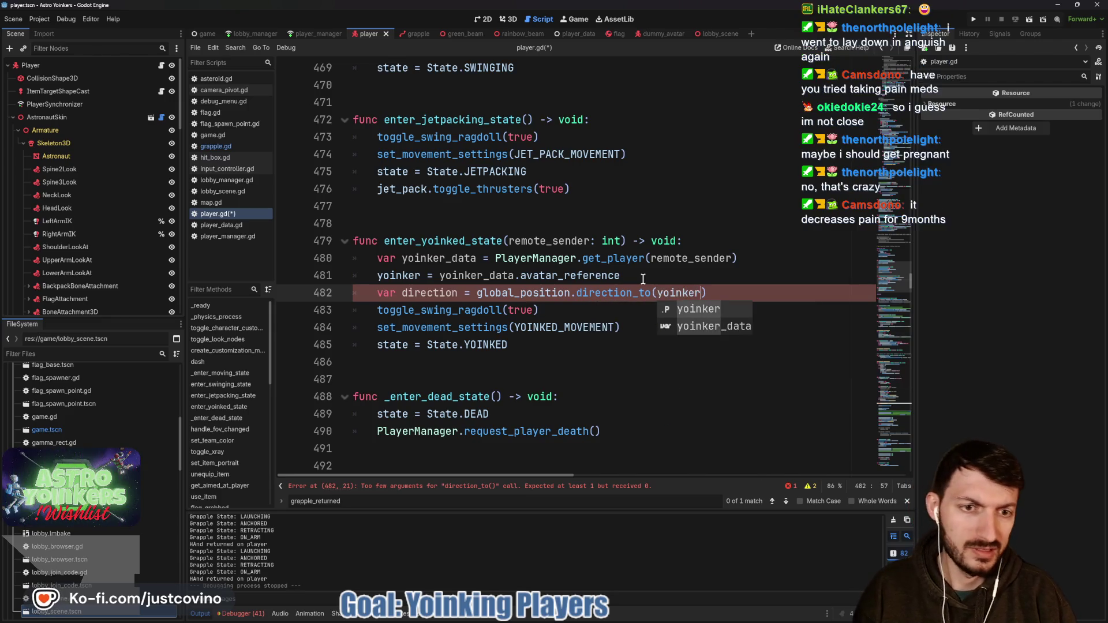
text(.)
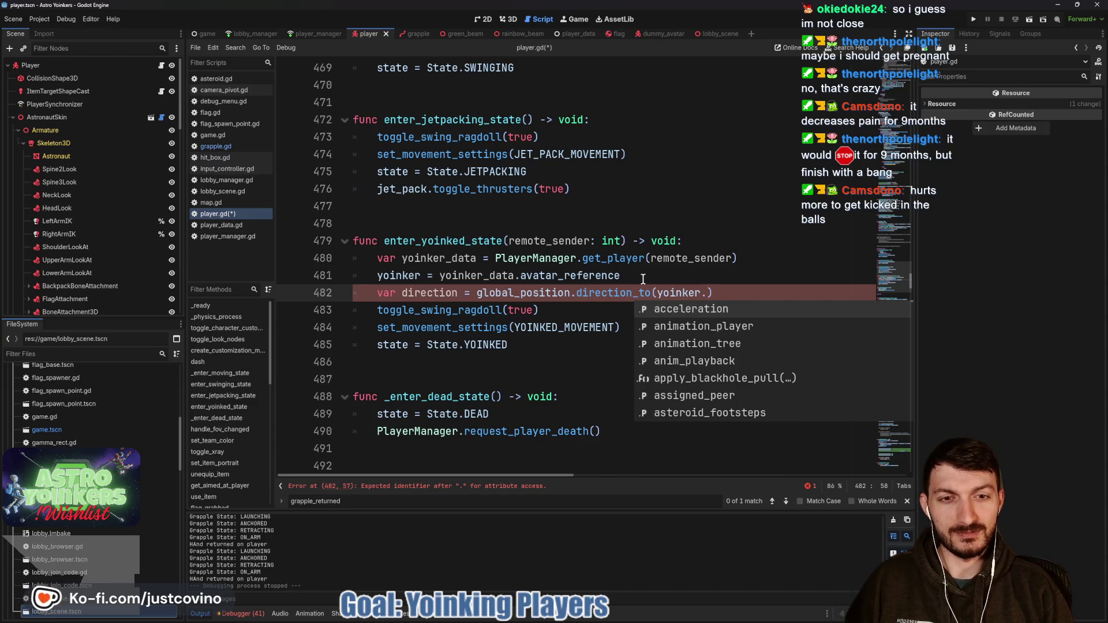
text(global)
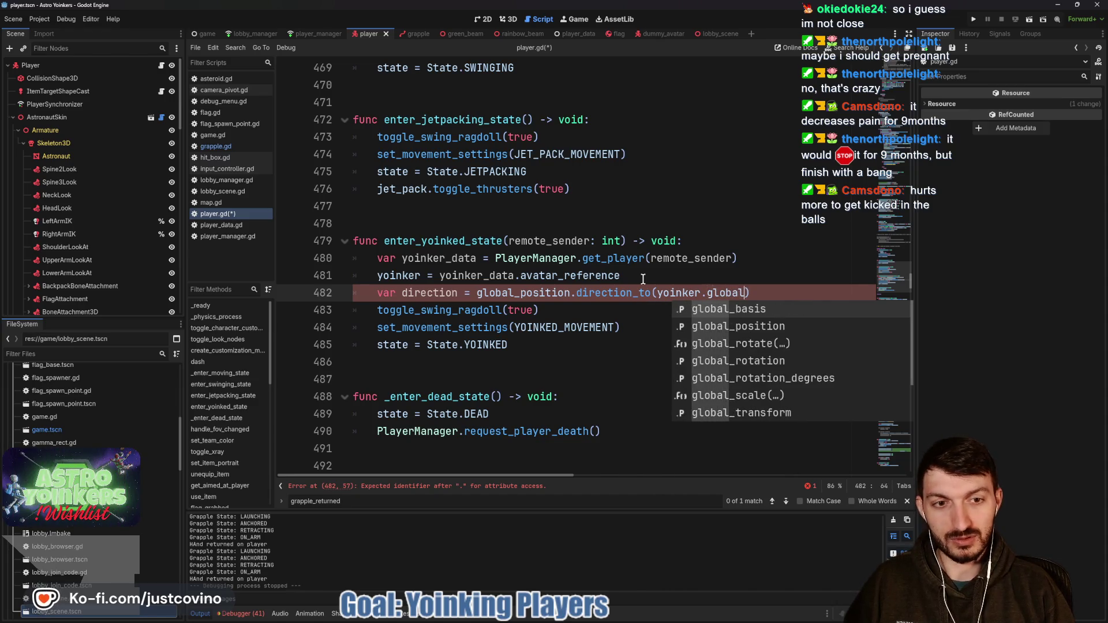
text(_position)
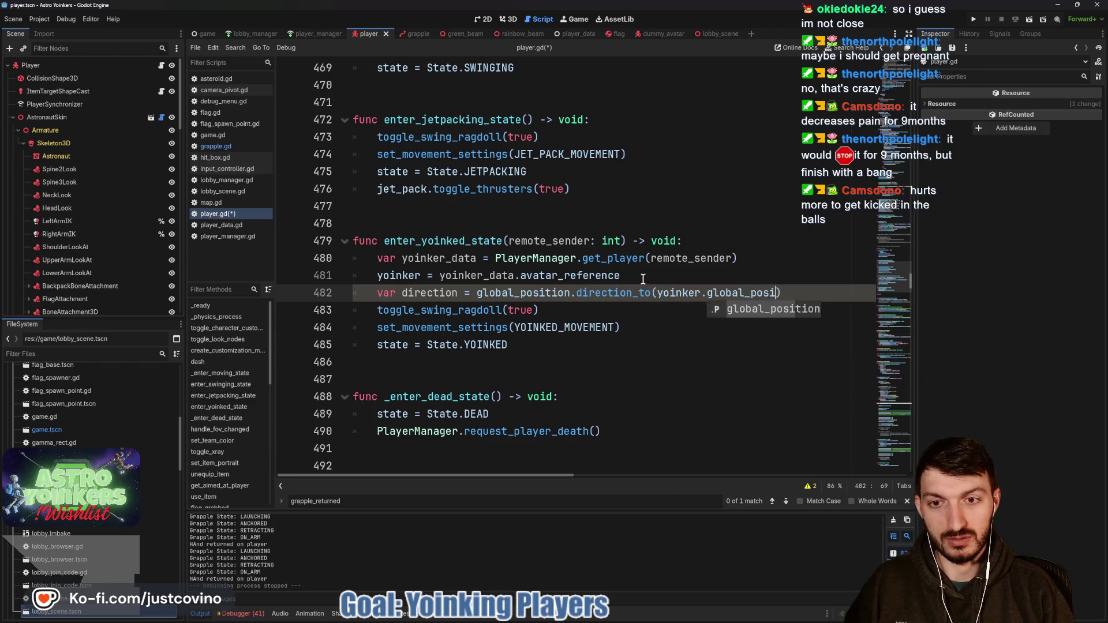
- Add 'velocity = direction * 50.0' below it, save player.gd and launch a test run
click(826, 293)
key(Return)
text(elo)
key(Return)
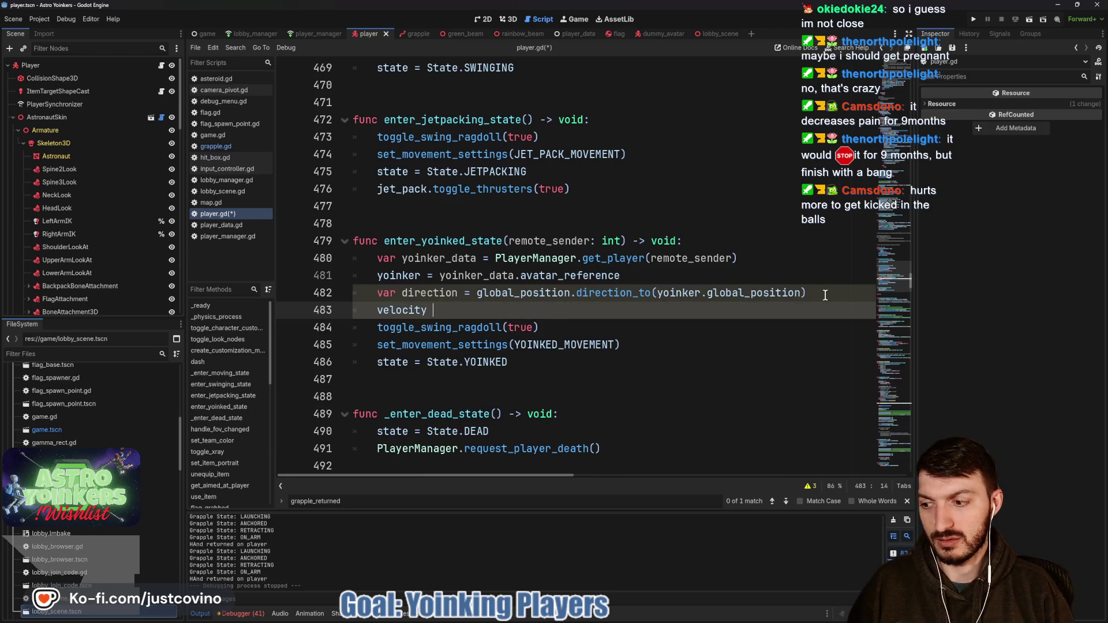
text(= )
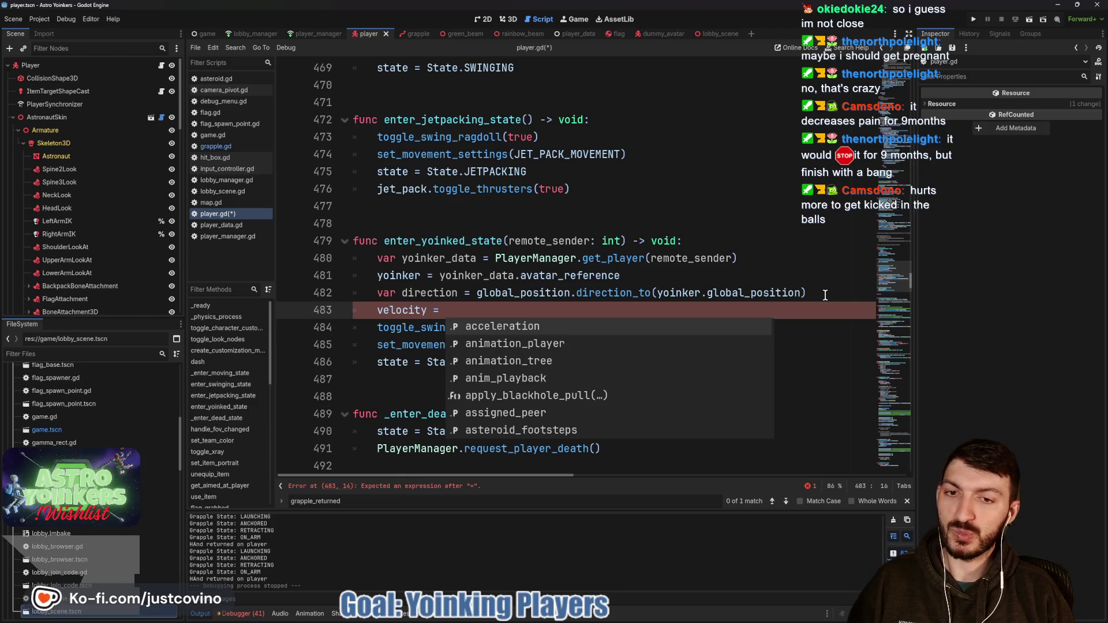
text(direction)
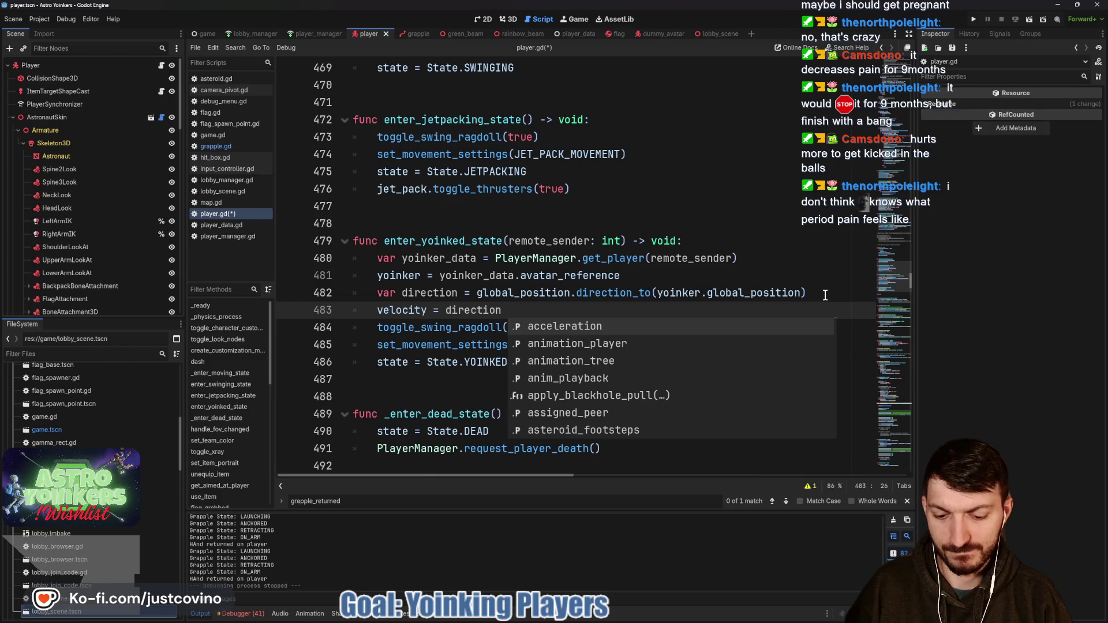
text(* )
text(50.0)
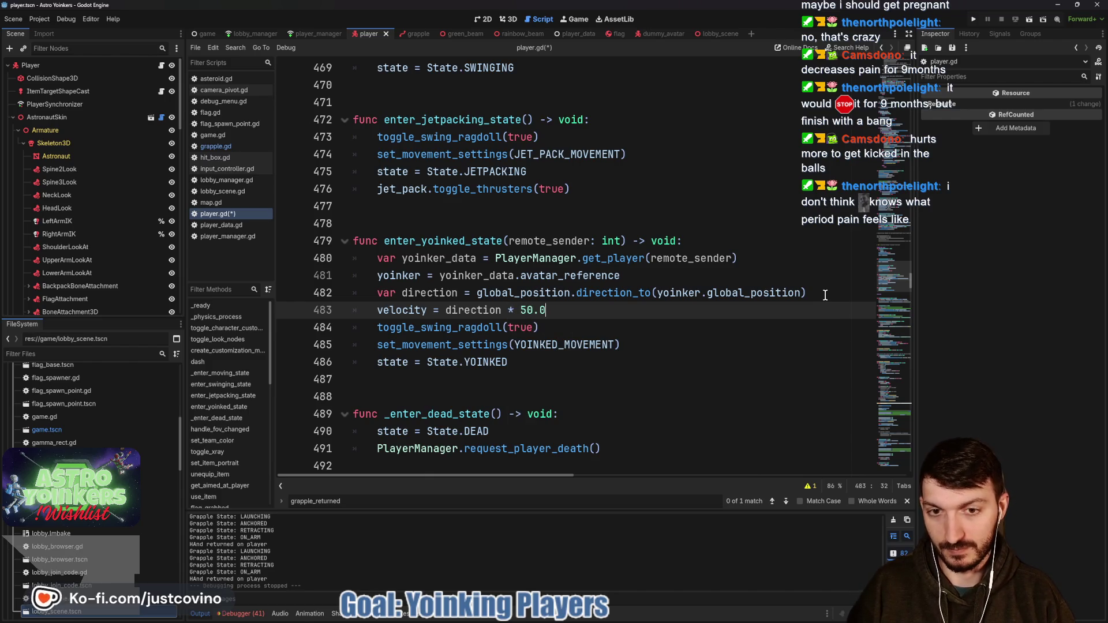
key(ctrl+s)
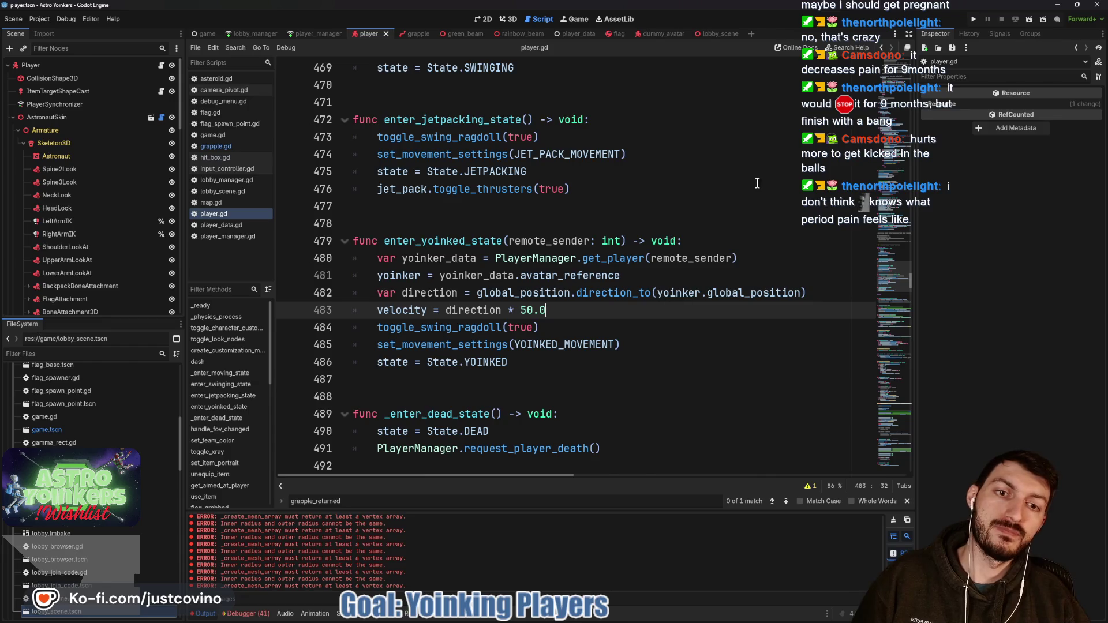
click(975, 17)
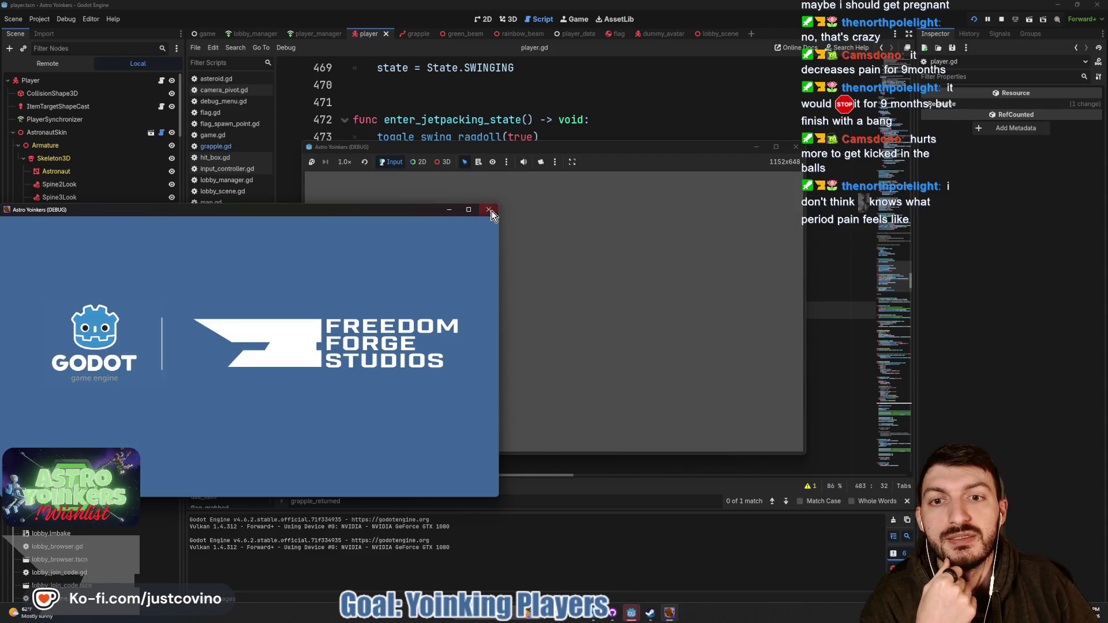
- Close the extra debug window and host a private lobby in the game
click(490, 214)
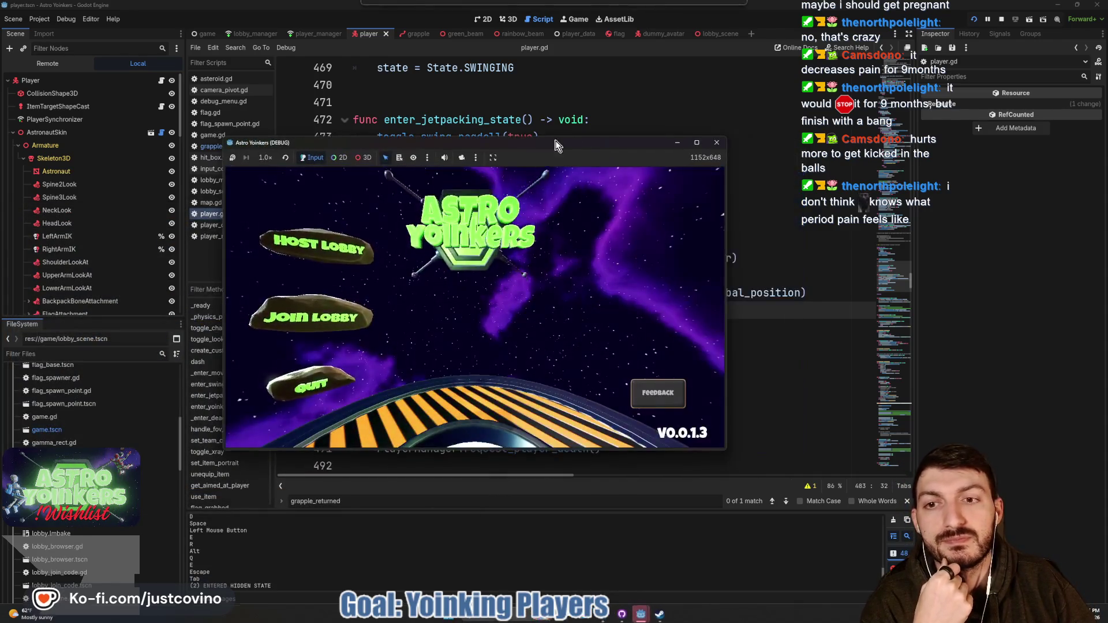
click(306, 263)
click(445, 267)
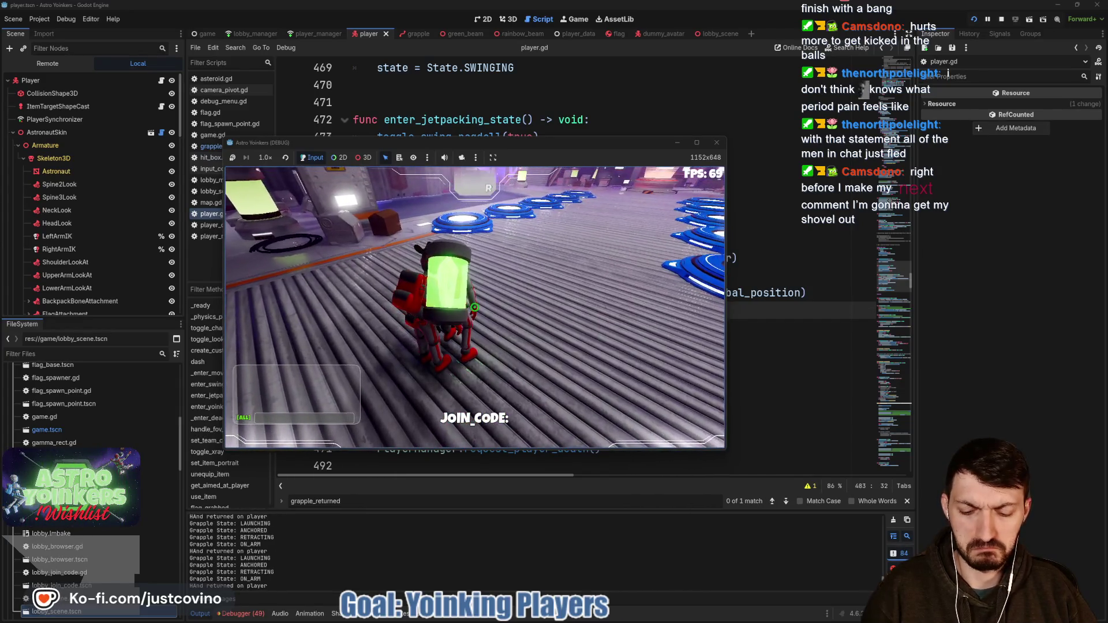
- Scroll player.gd to enter_yoinked_state and place the caret in the 50.0 velocity multiplier
scroll(478, 300, up, 15)
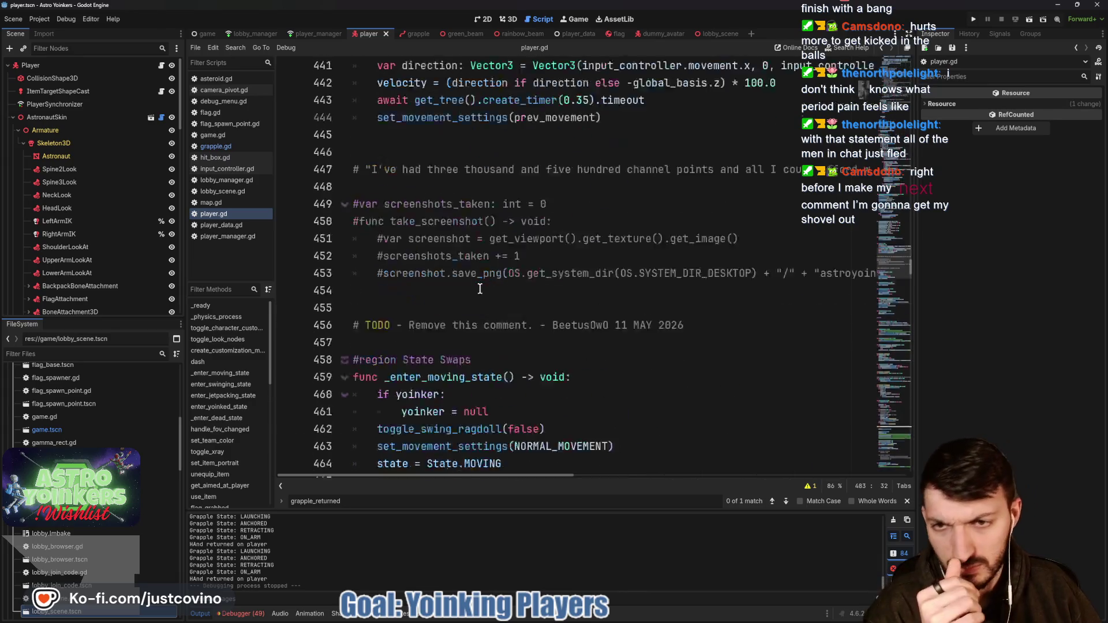
scroll(480, 289, up, 9)
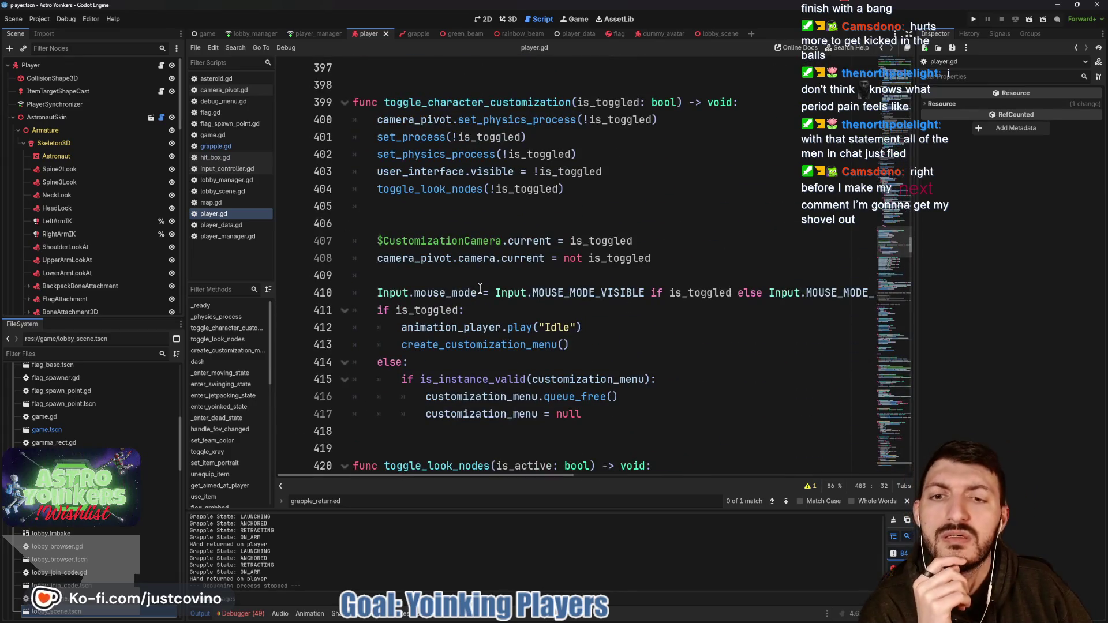
scroll(480, 288, up, 10)
scroll(479, 287, up, 16)
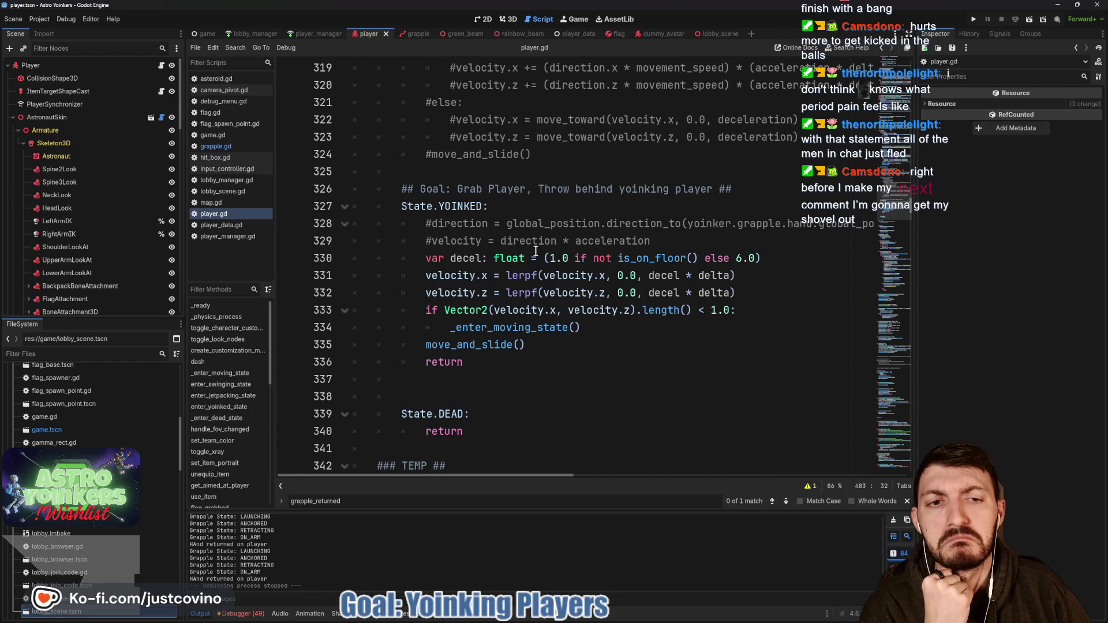
scroll(536, 251, down, 18)
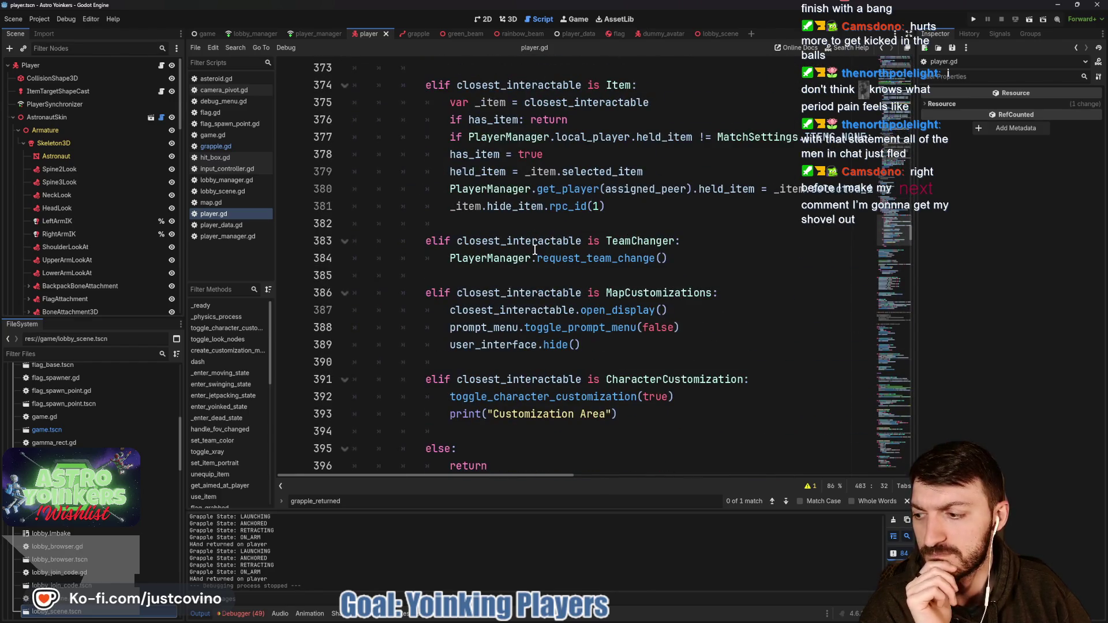
scroll(535, 250, down, 20)
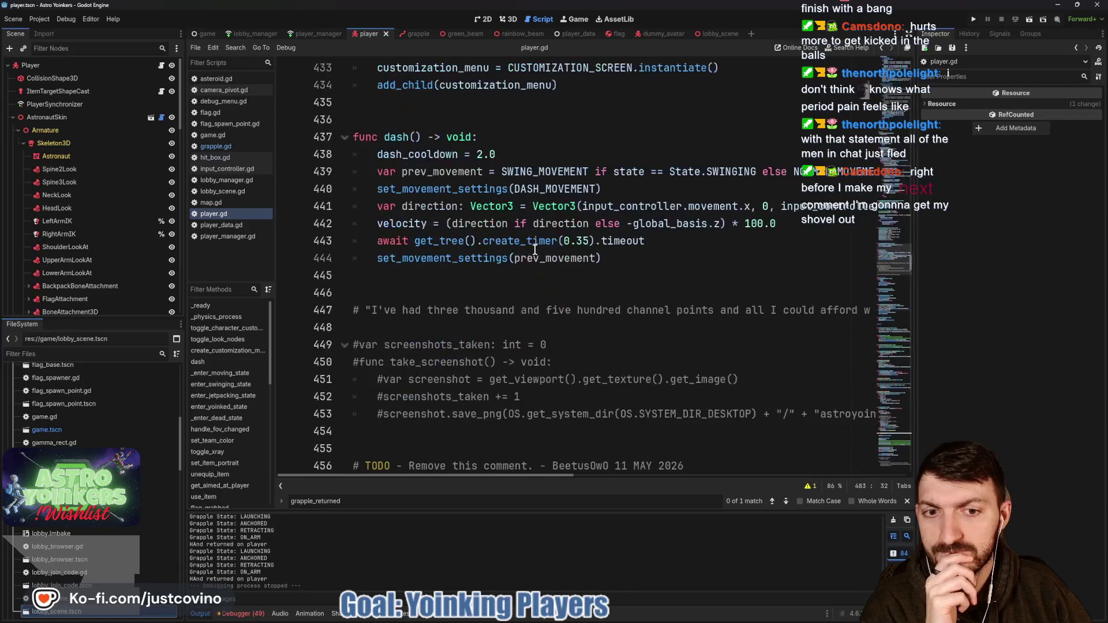
scroll(618, 222, down, 11)
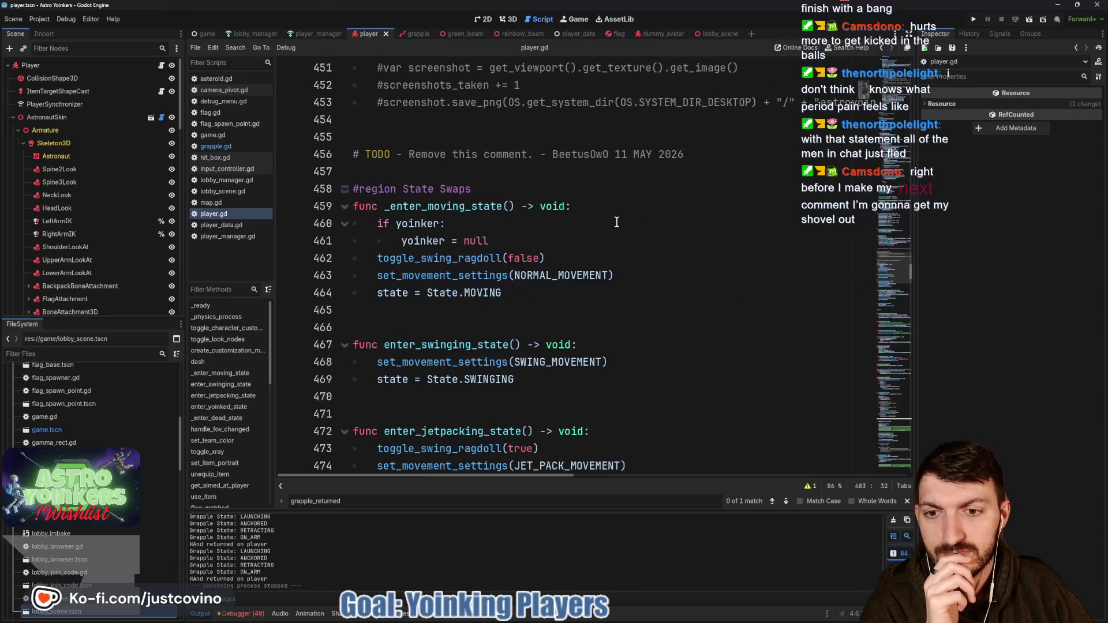
key(Left)
key(Left)
key(Left)
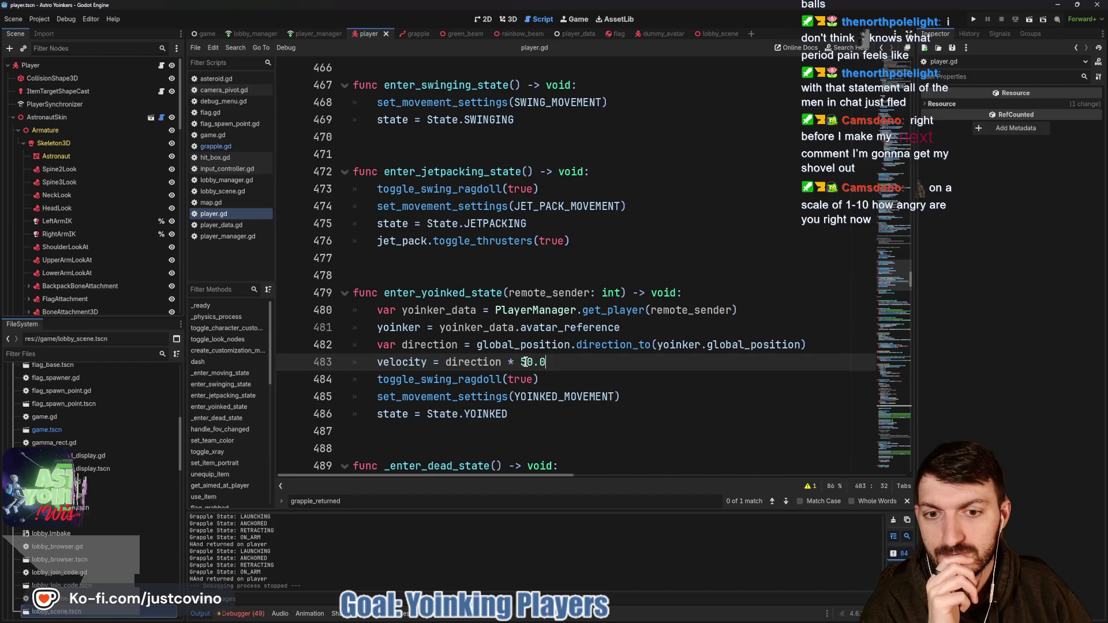
- Raise the multiplier to 100.0, offset the target by Vector3.UP * 5.0, save, and run the game
key(BackSpace)
text(10)
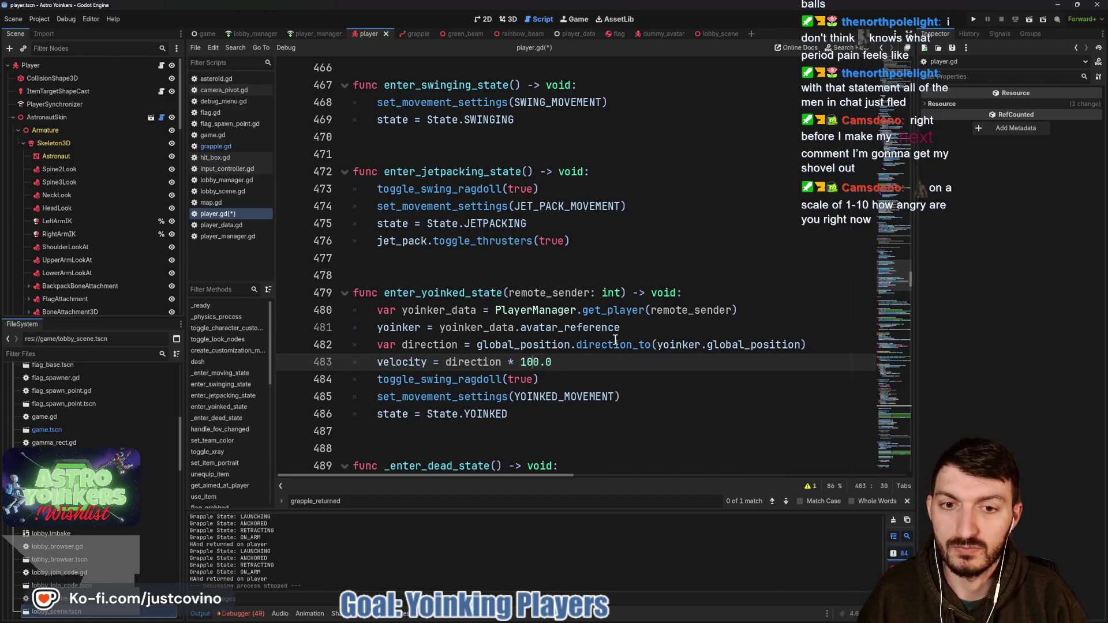
key(ctrl+s)
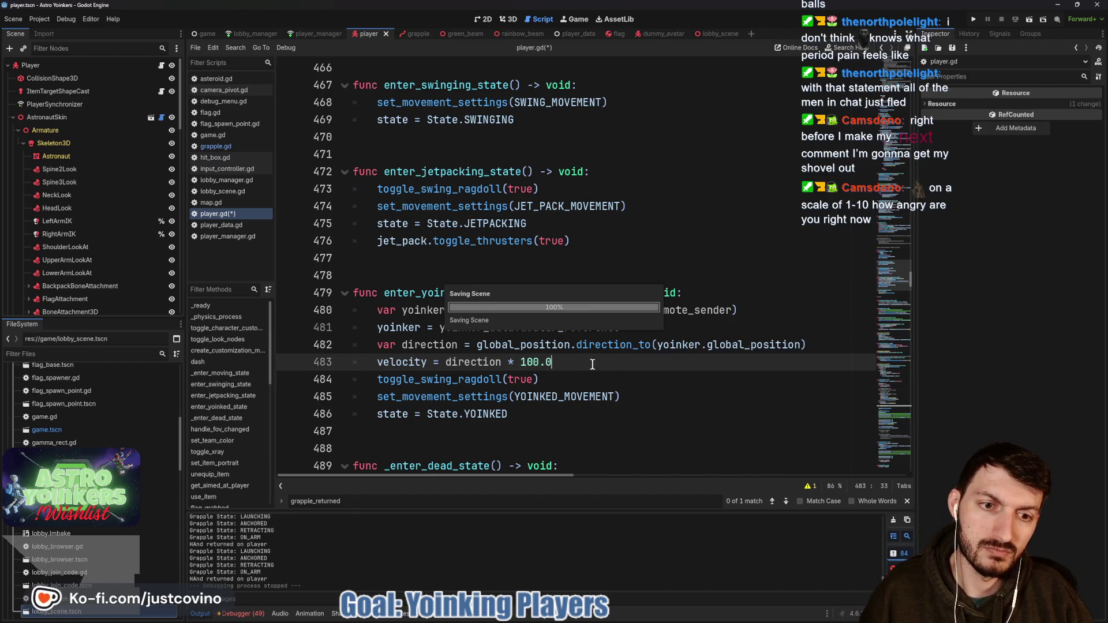
click(801, 345)
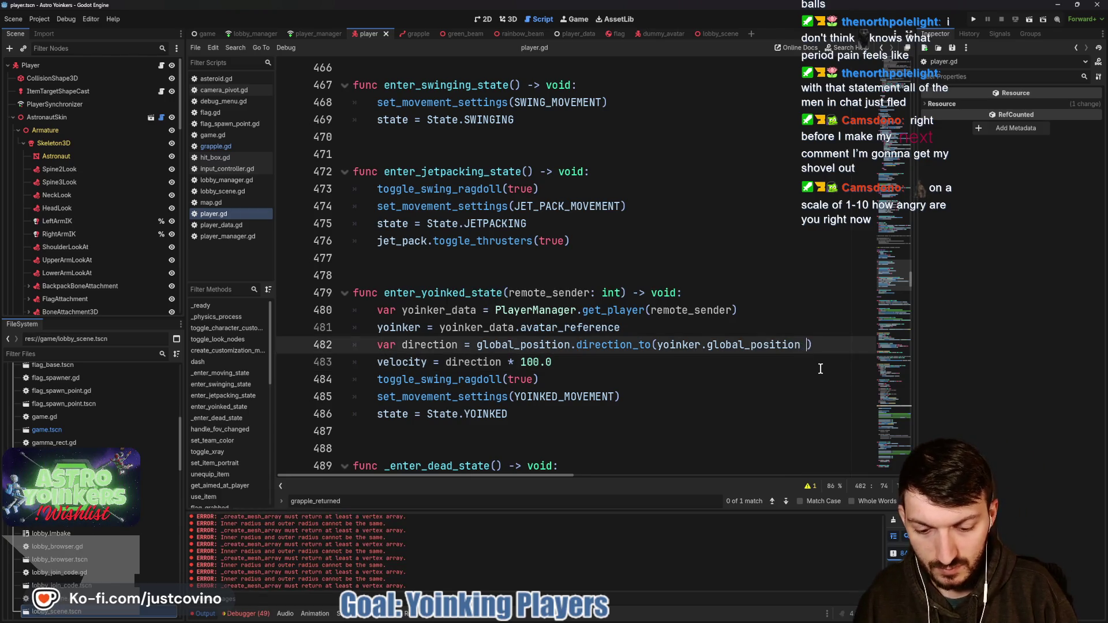
text(()
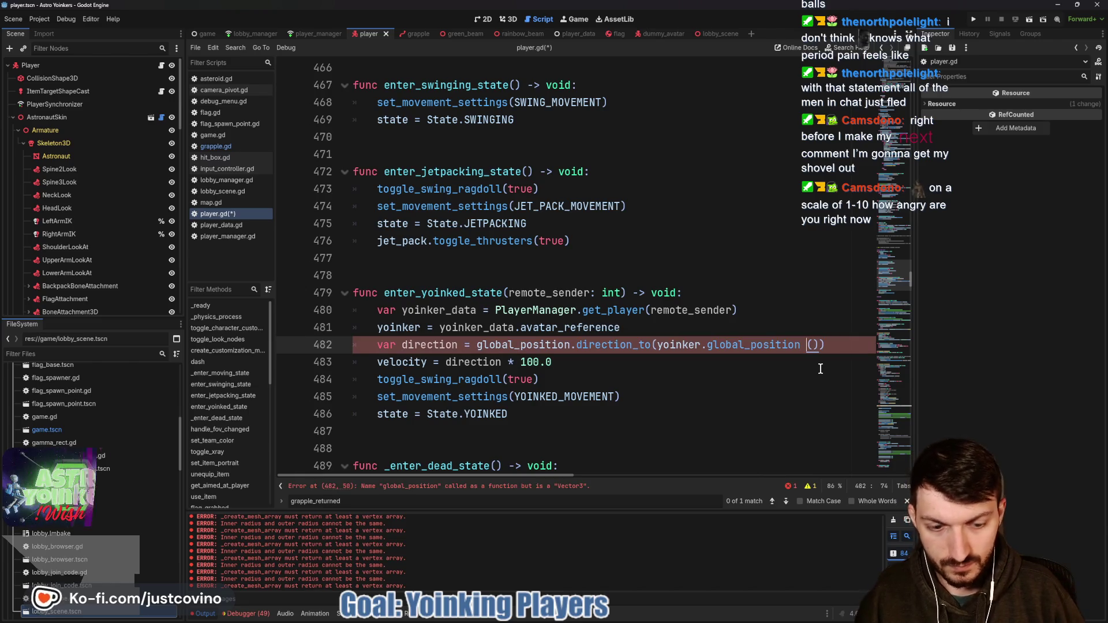
text(+)
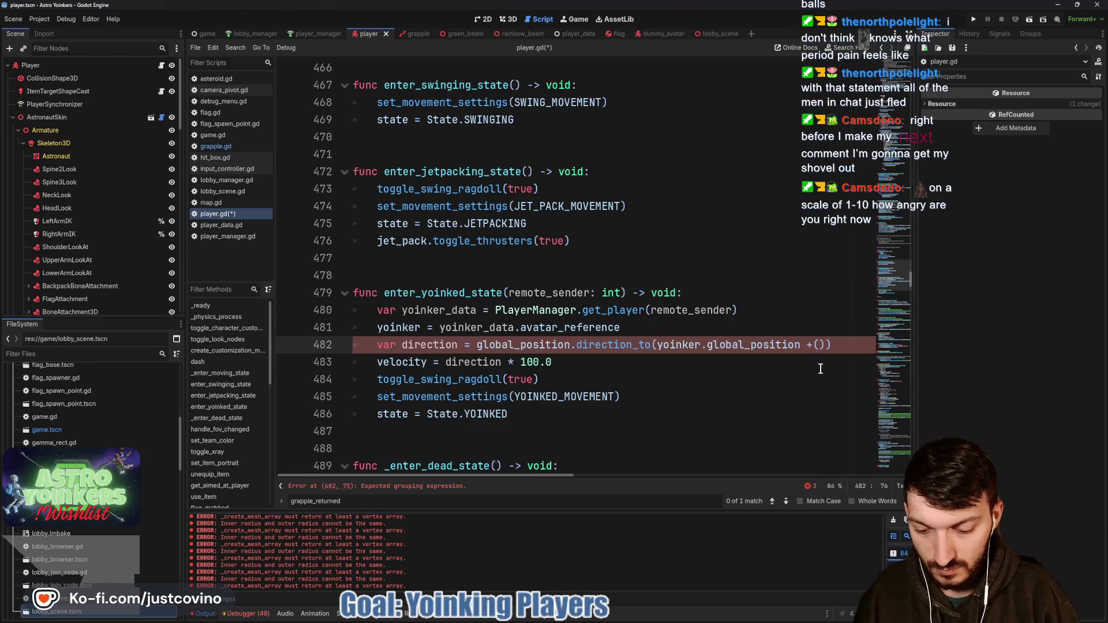
text(Vector3.UP)
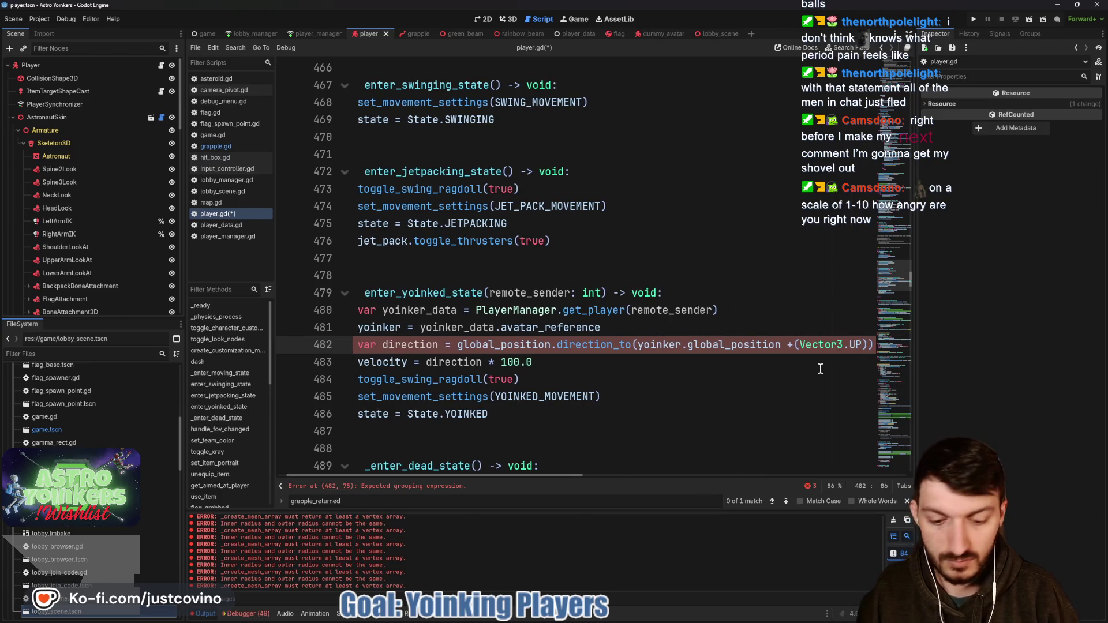
text( * )
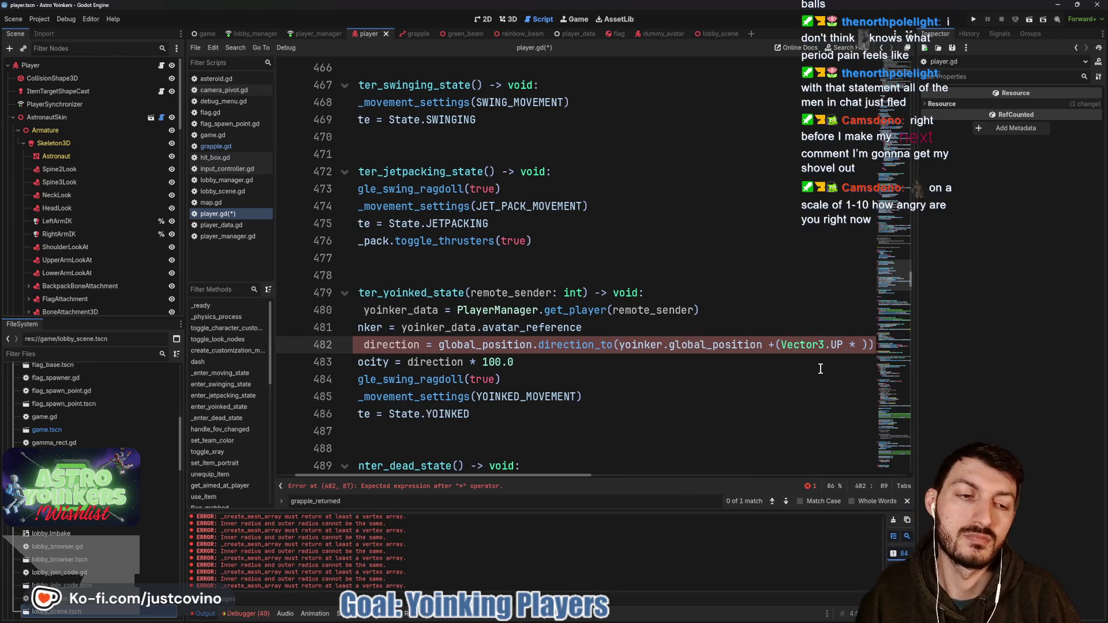
text(5.0)
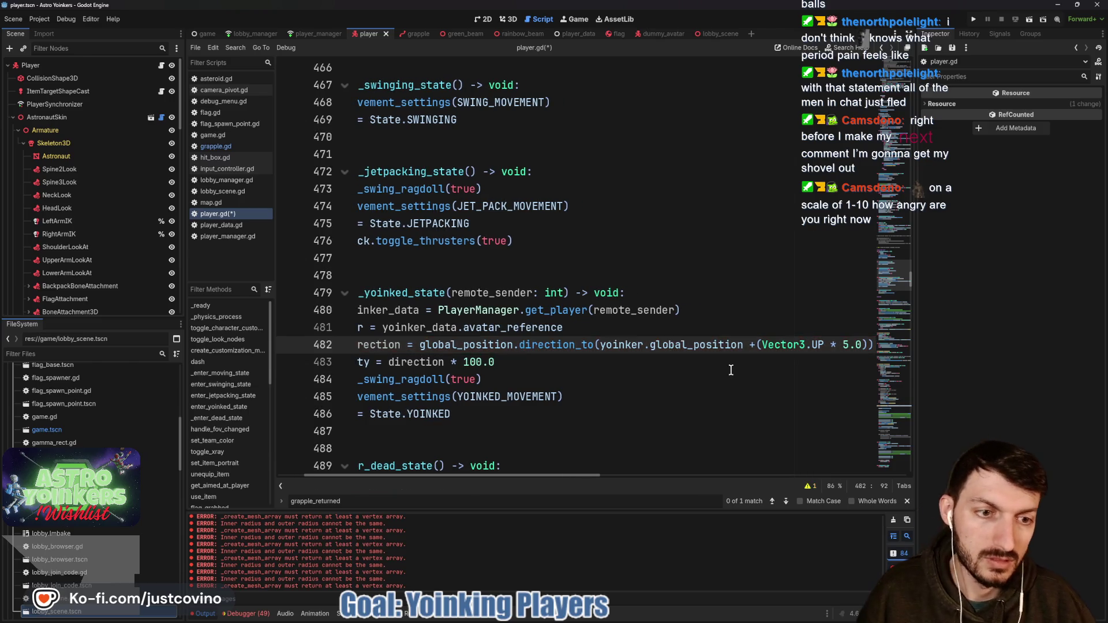
click(730, 369)
click(972, 19)
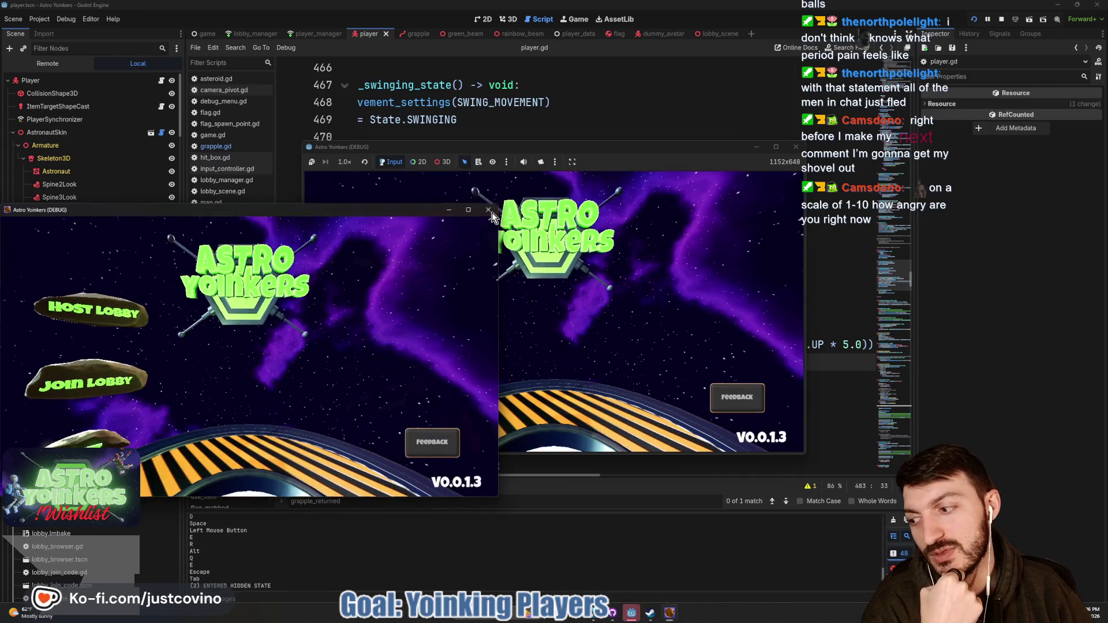
- Close one of the two debug windows and host a new lobby
click(490, 211)
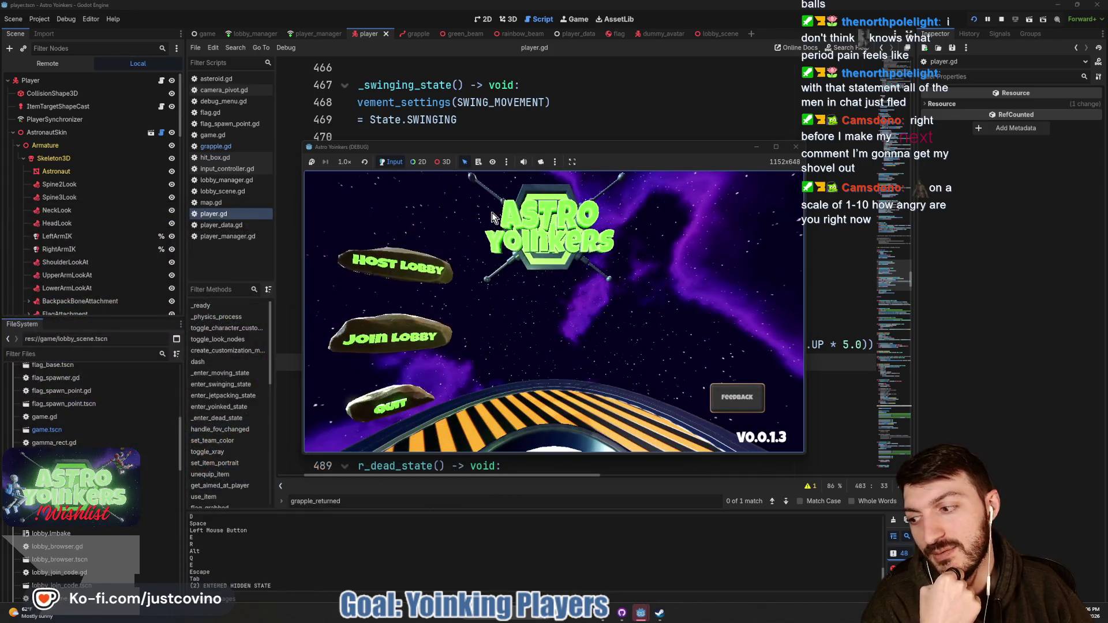
click(394, 273)
click(543, 272)
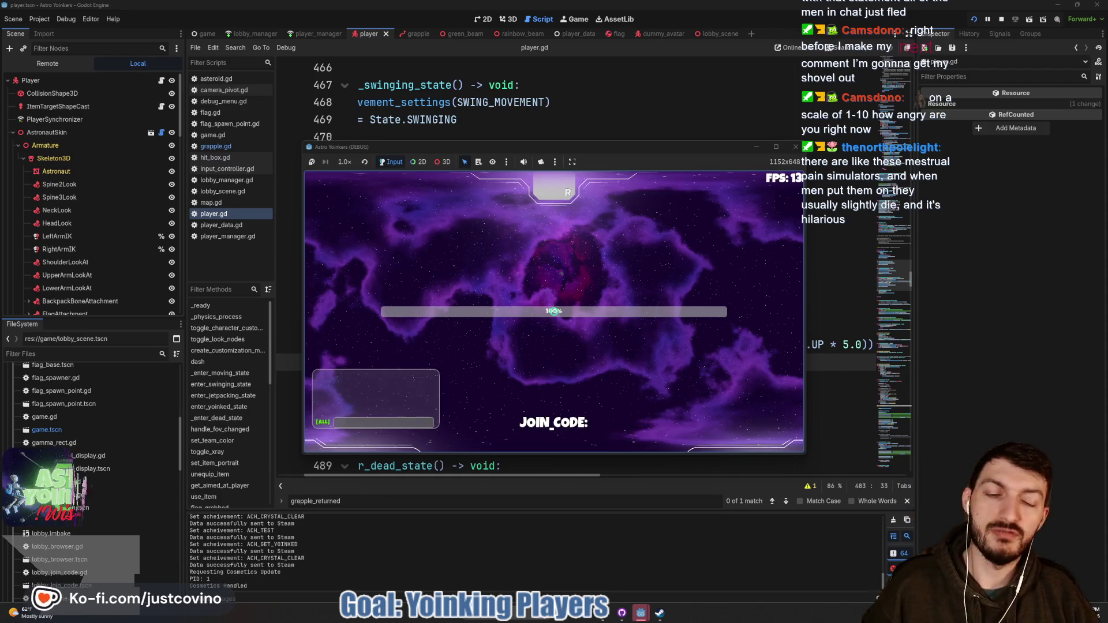
- Walk toward the Locker Room, grapple four times through the rooms, then pause the game
key(w)
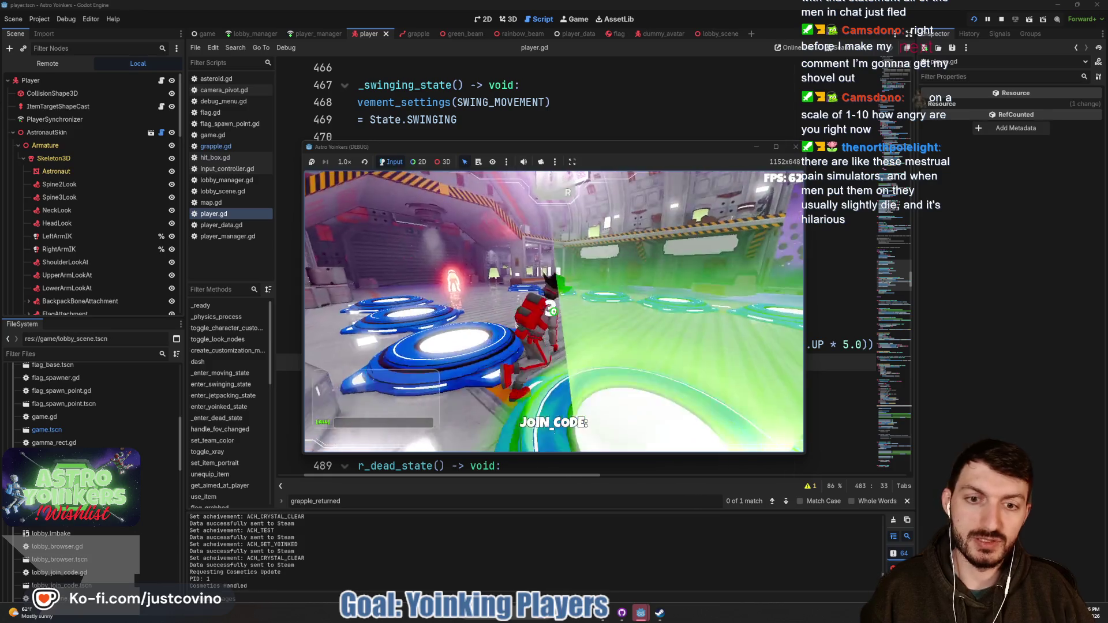
key(a)
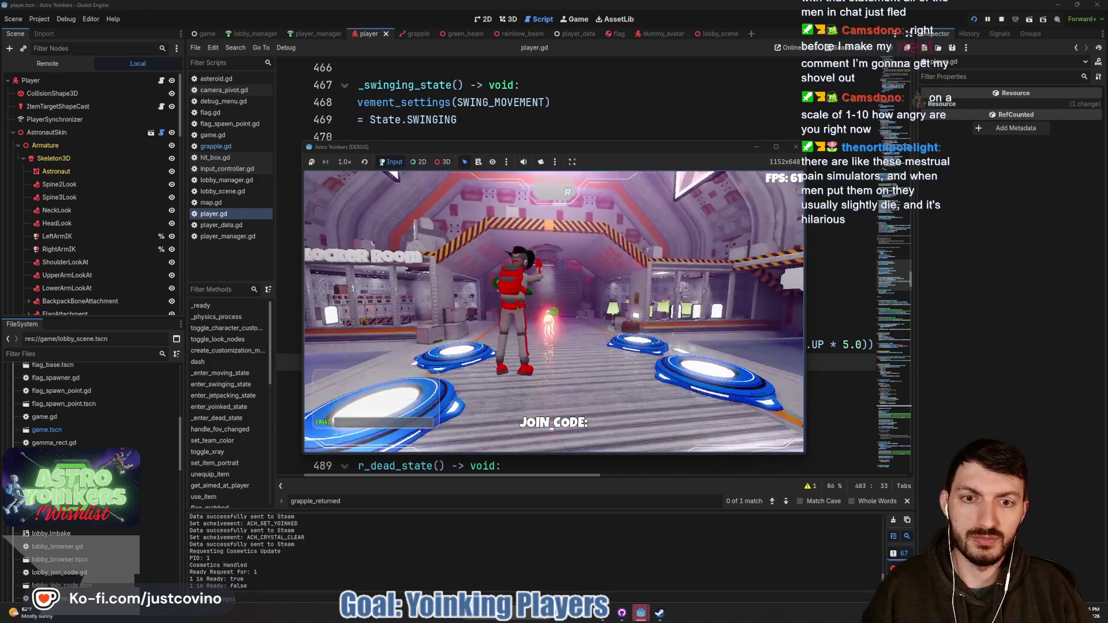
key(e)
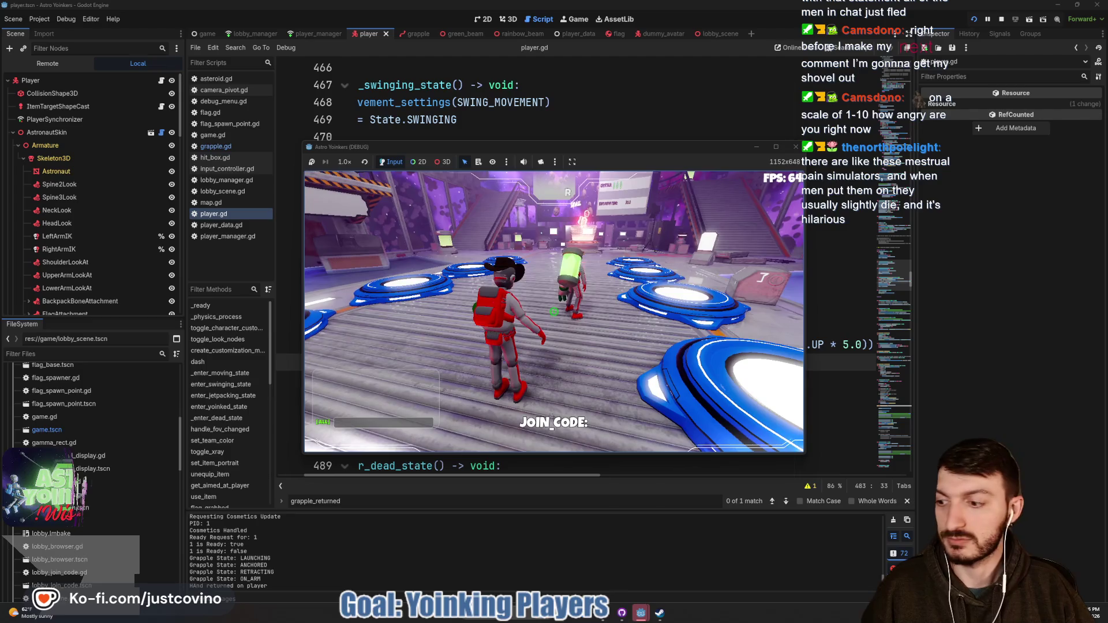
key(e)
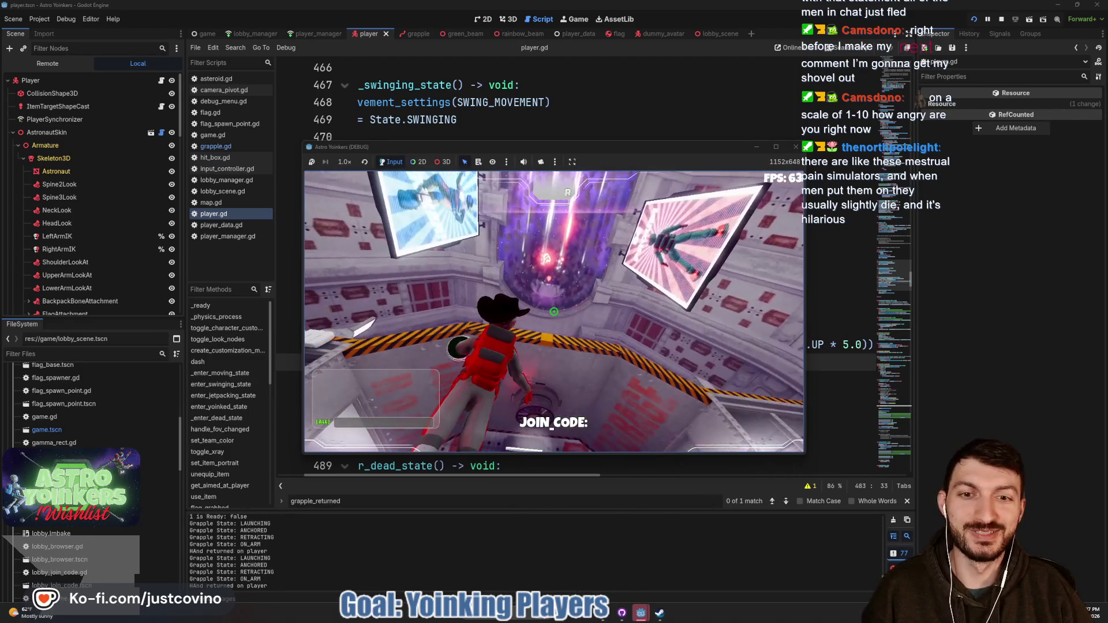
key(e)
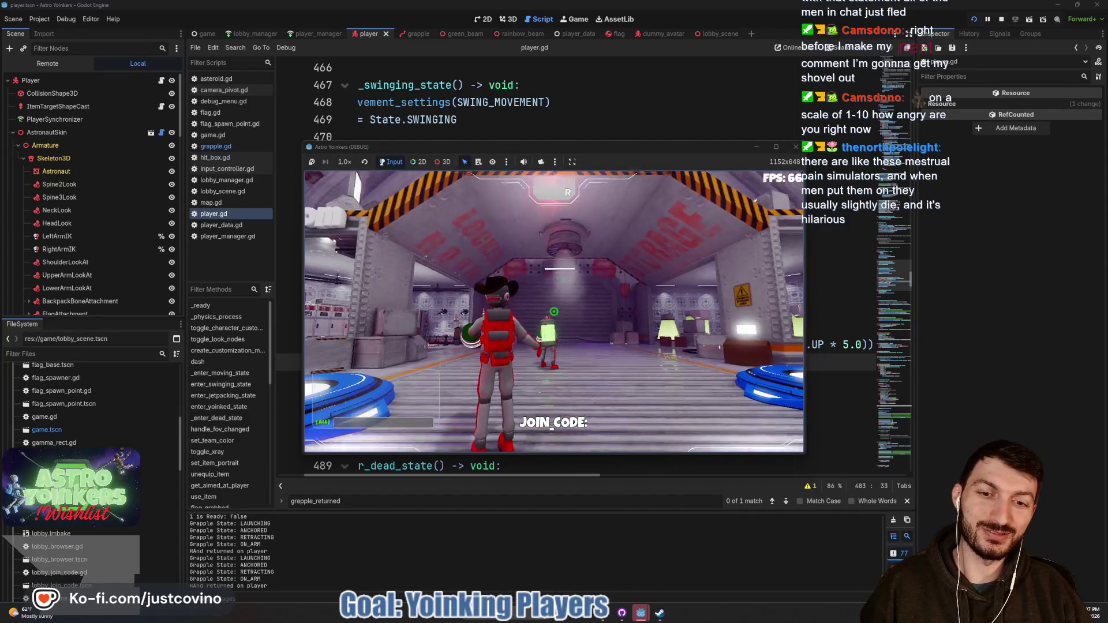
key(e)
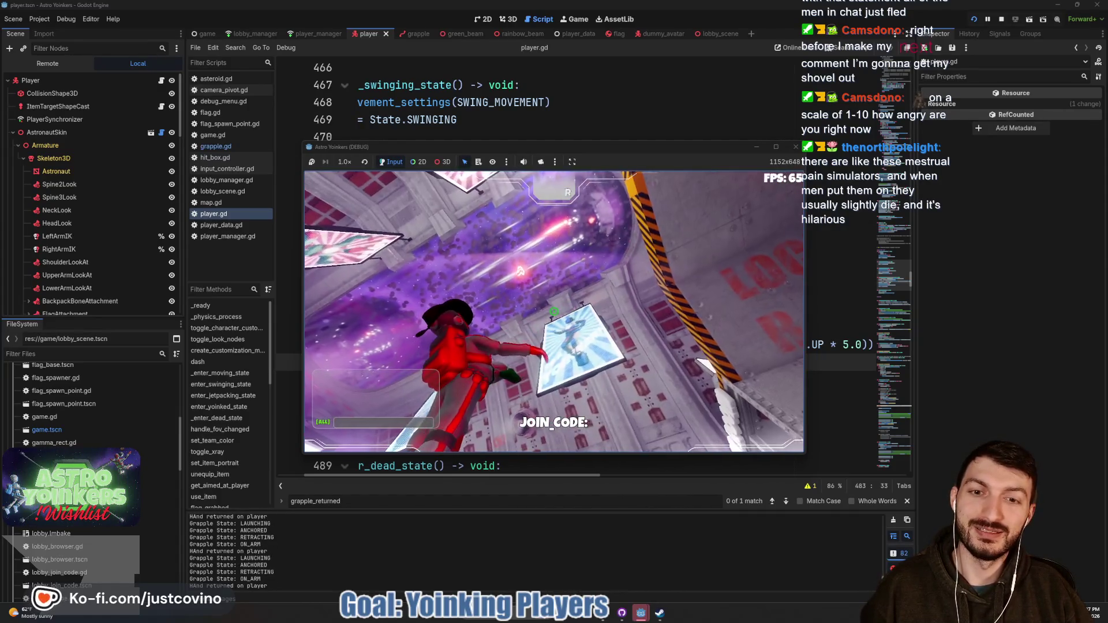
key(Escape)
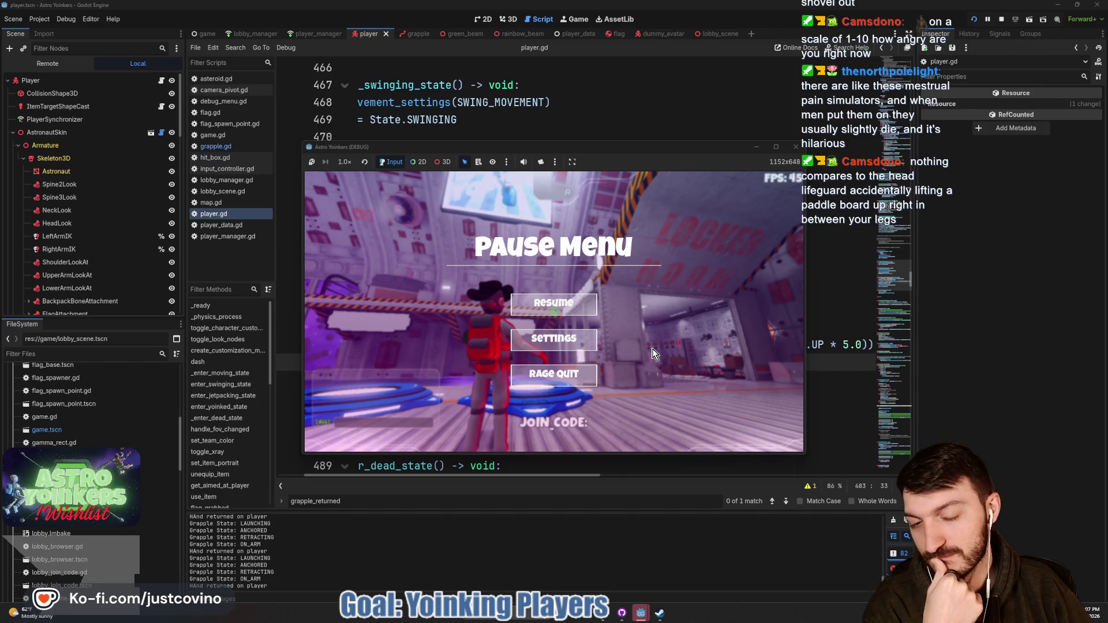
- Replace the Vector3.UP * 5.0 offset on line 482 with plain Vector3.UP and save
click(840, 289)
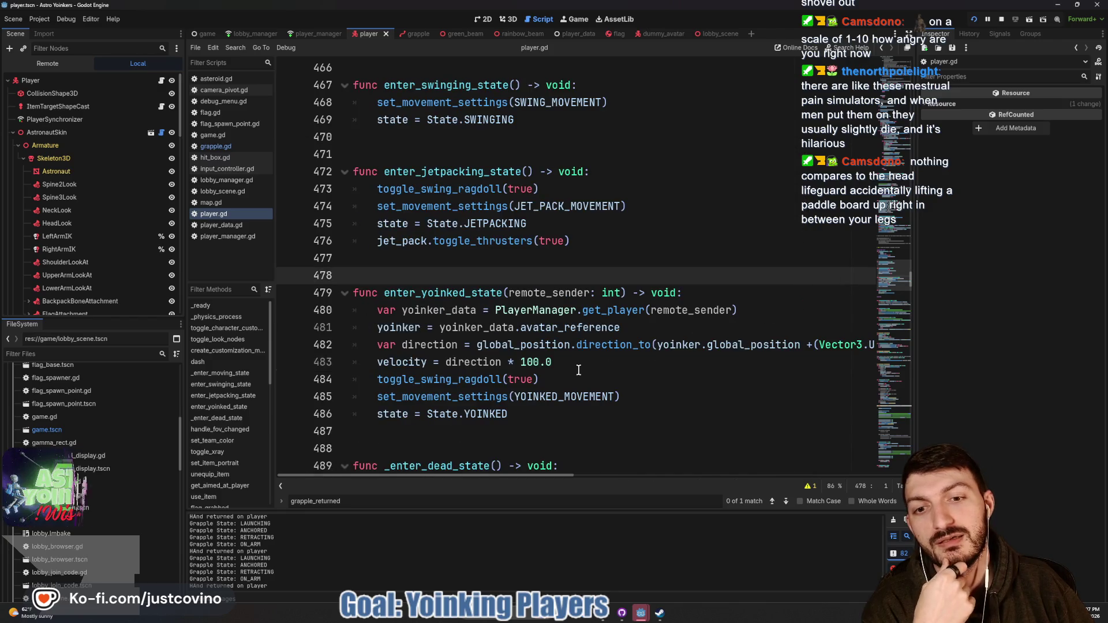
click(540, 362)
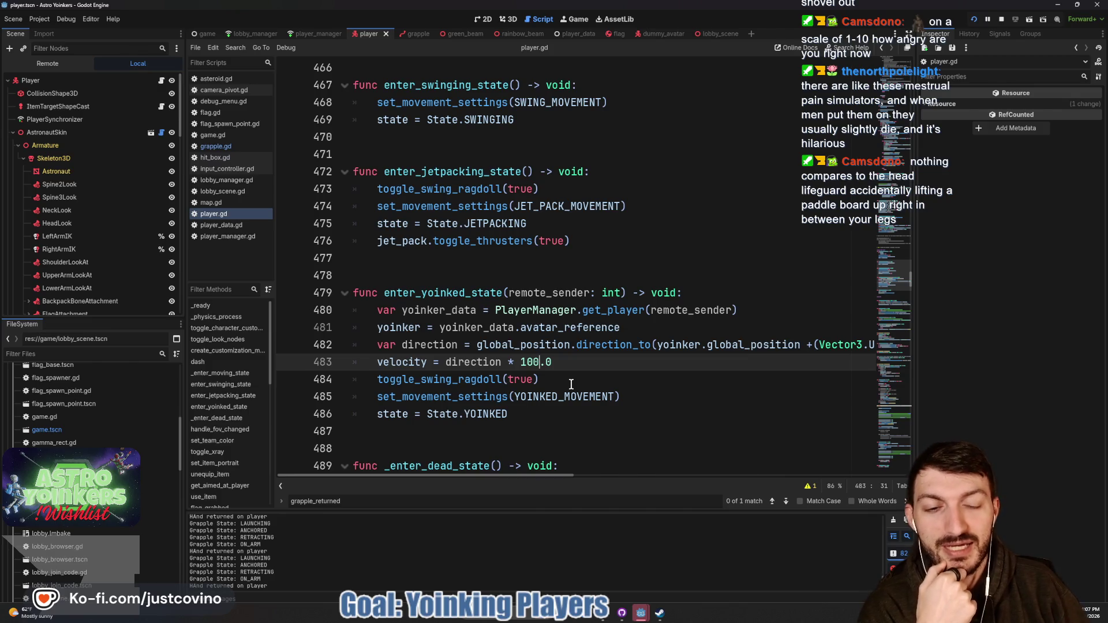
scroll(777, 338, right, 3)
scroll(777, 338, right, 1)
click(731, 345)
drag(746, 345, 642, 345)
key(BackSpace)
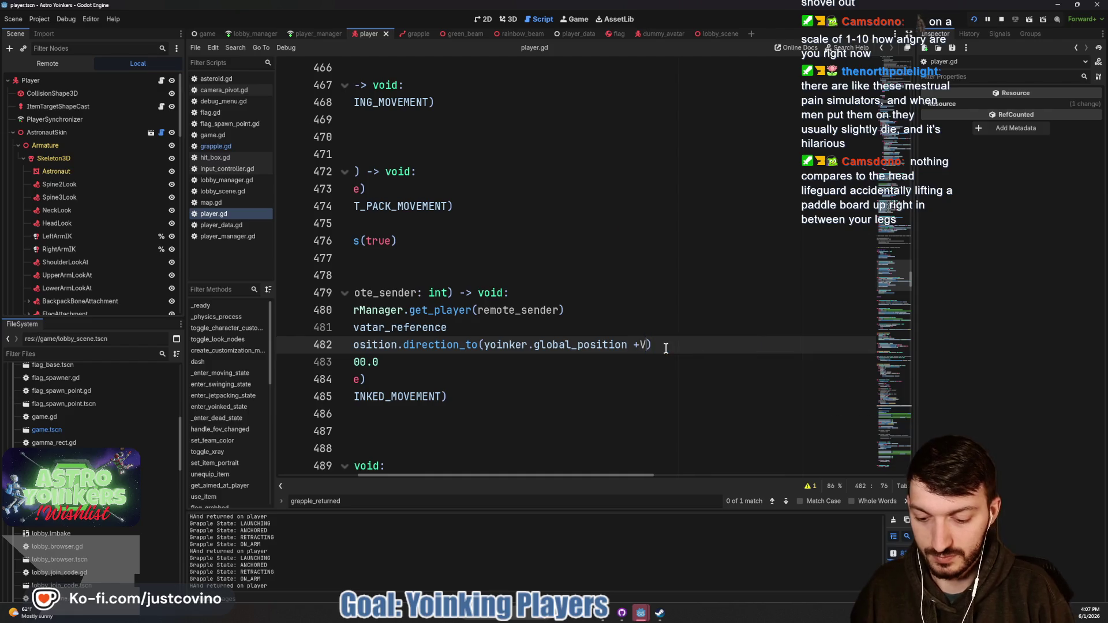
text(Vector3.UP)
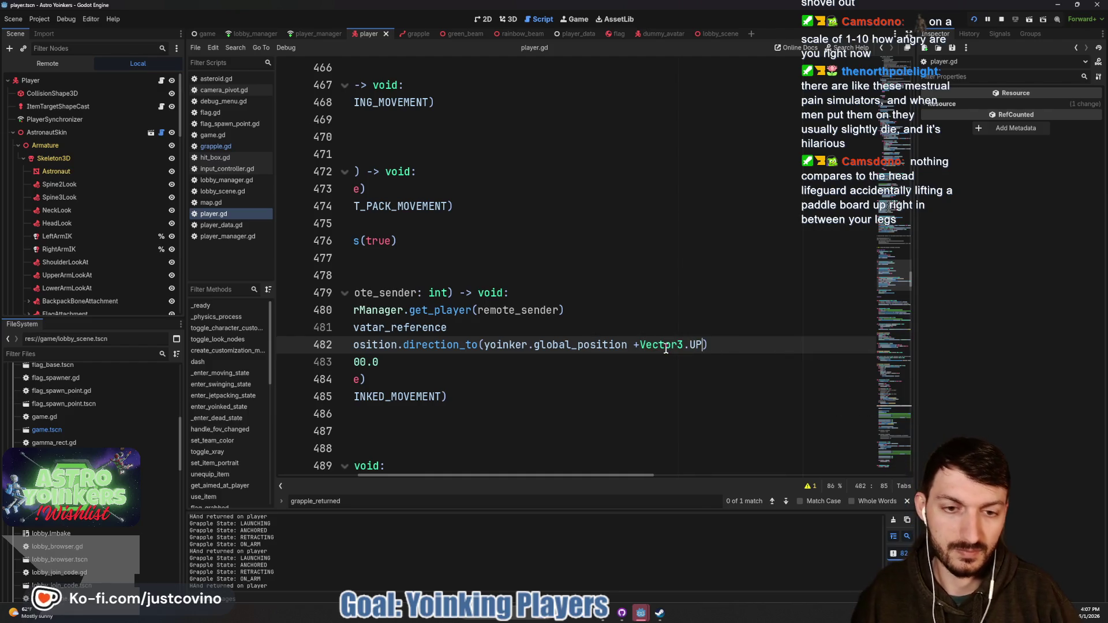
click(584, 374)
key(ctrl+s)
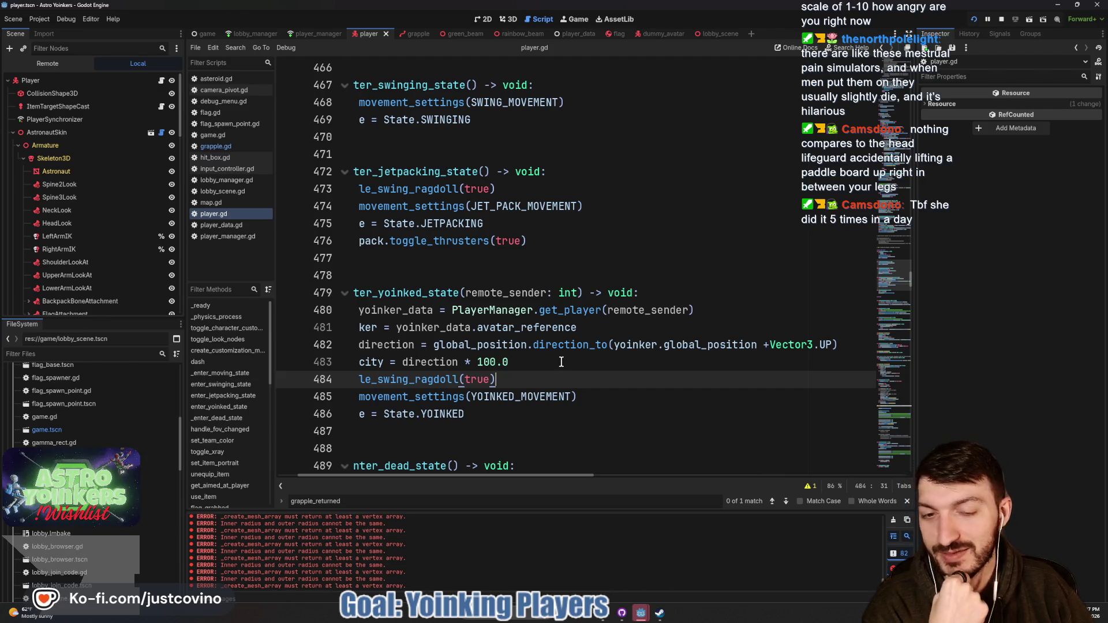
- Change the velocity multiplier on line 483 from 100.0 to 50.0 and save
scroll(561, 362, left, 2)
click(584, 361)
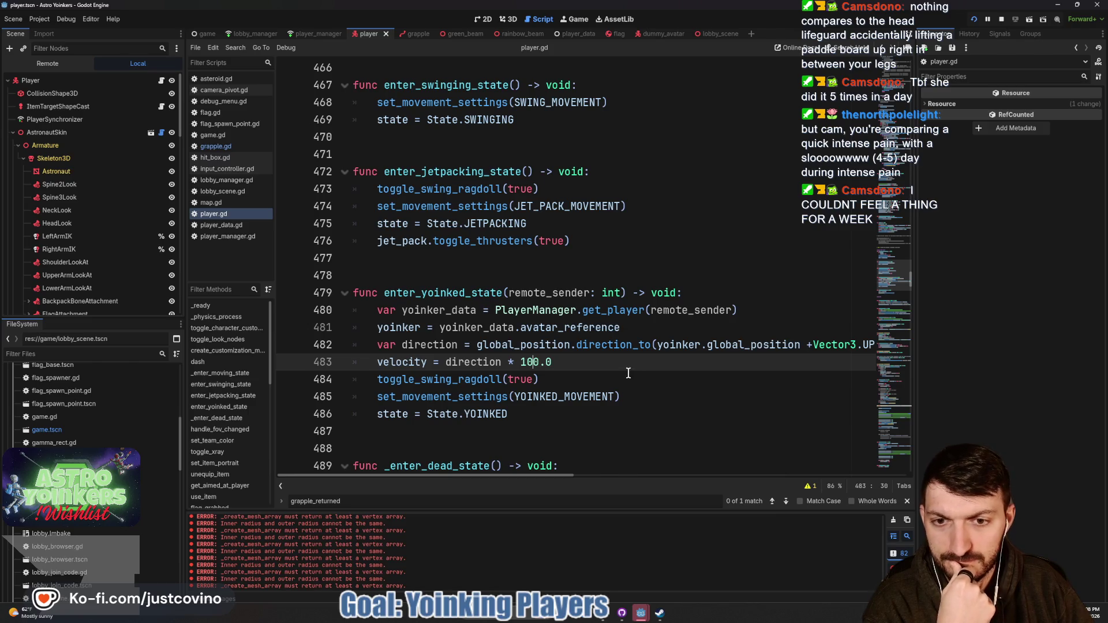
key(BackSpace)
key(BackSpace)
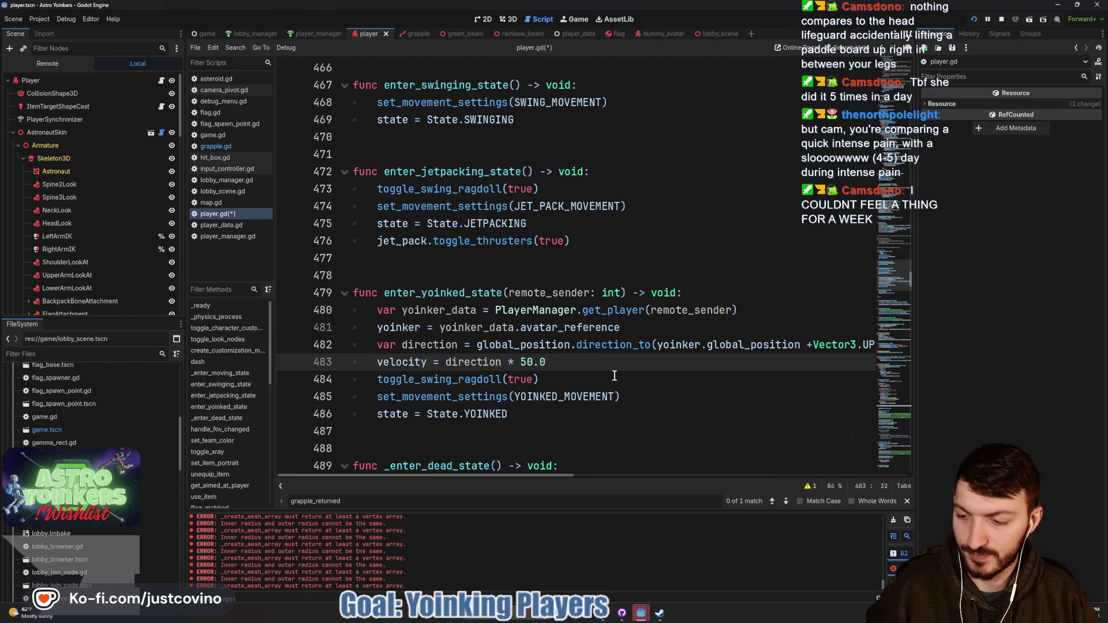
key(ctrl+s)
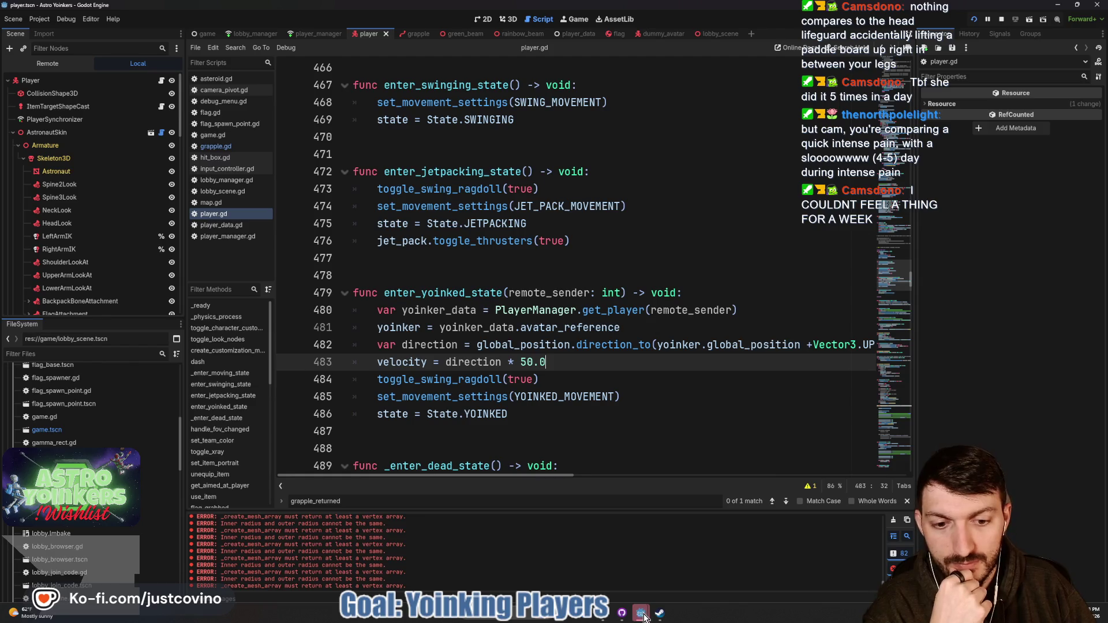
- Resume the debug game, move around the lobby and grapple the other player
click(644, 617)
key(Escape)
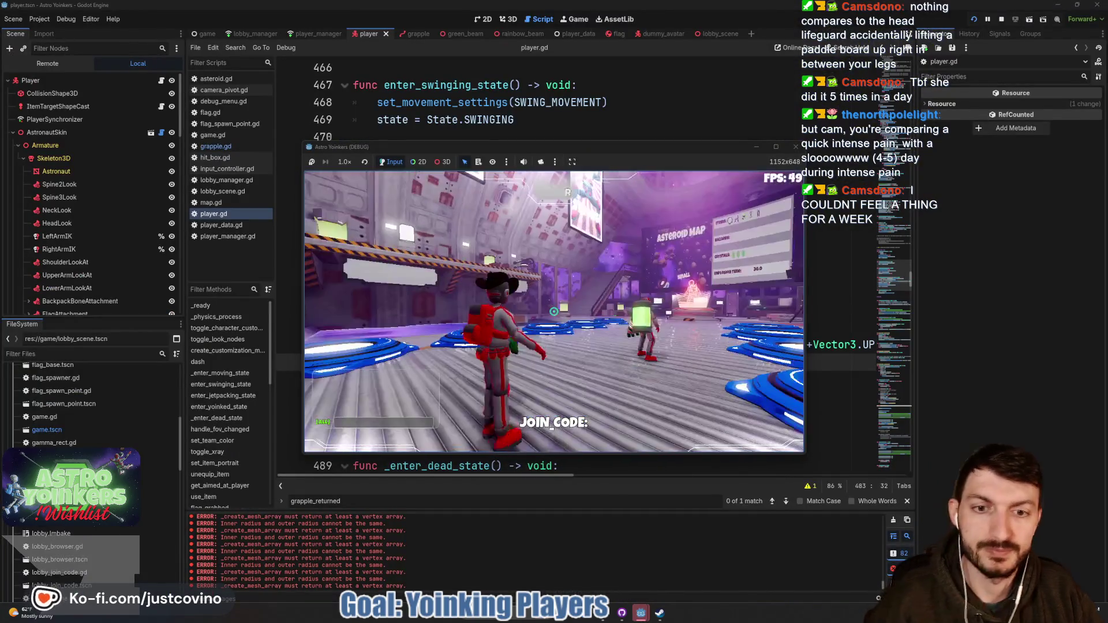
key(w)
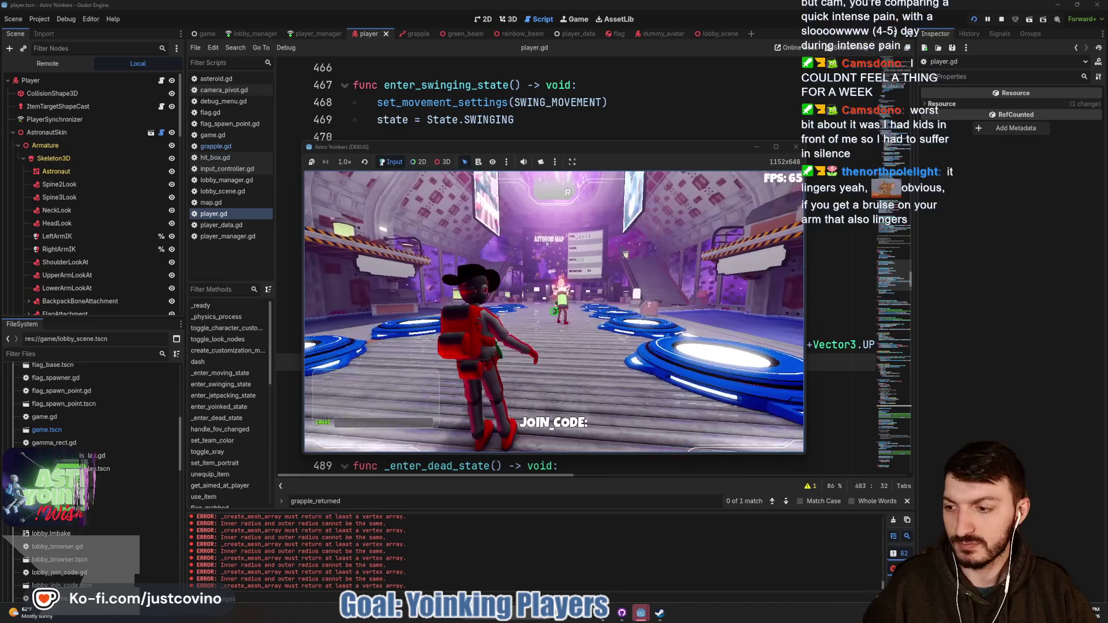
key(w)
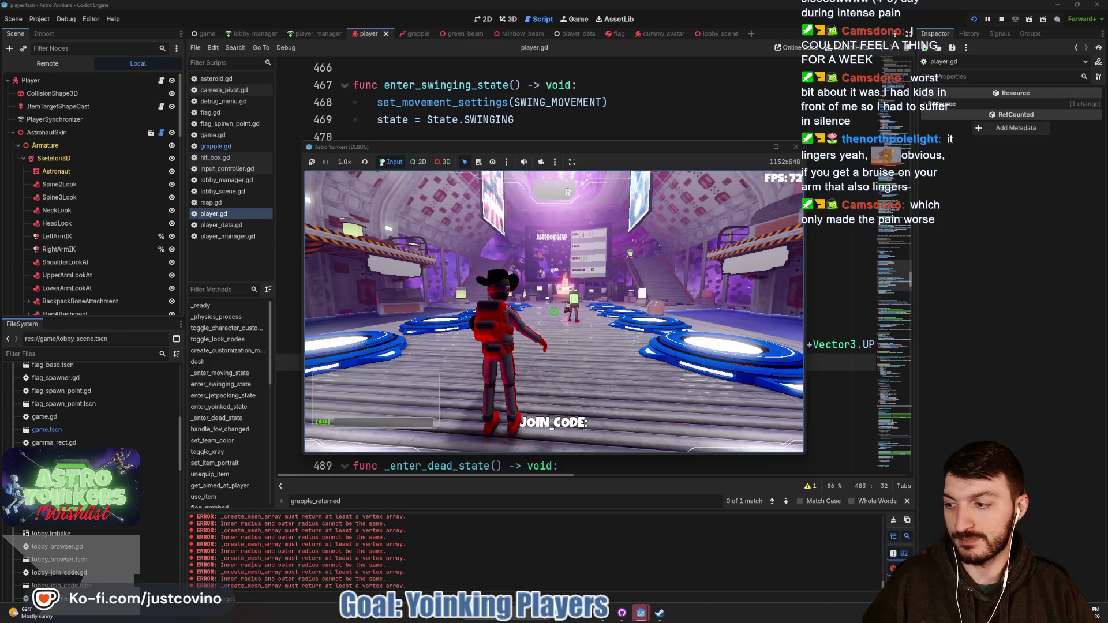
click(554, 312)
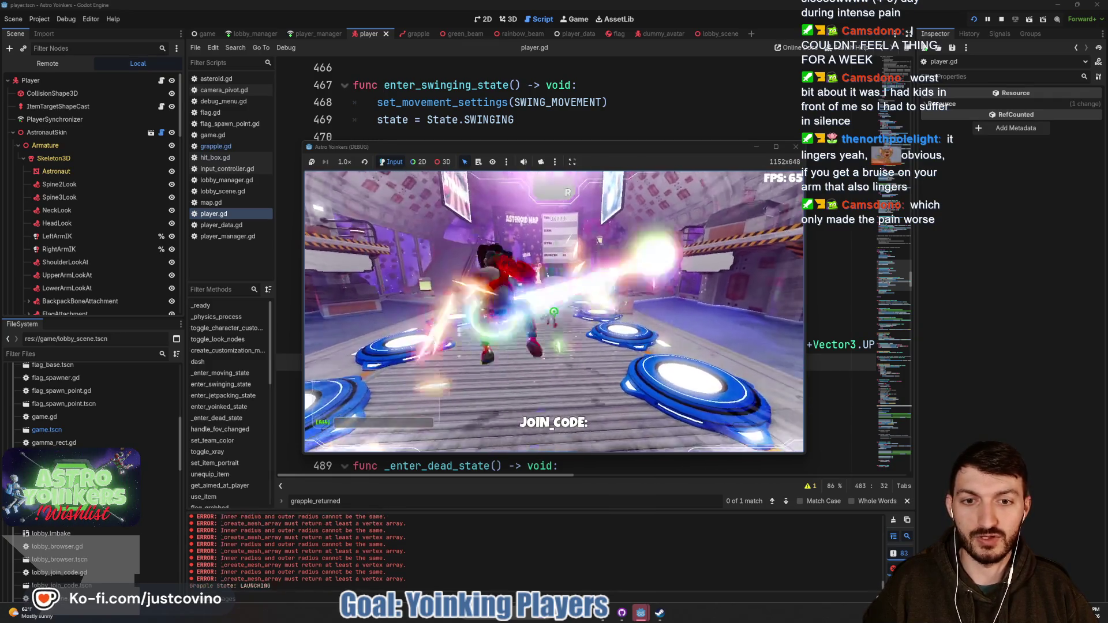
- Walk down the corridor and across the hangar toward the Locker Room, then pause
key(w)
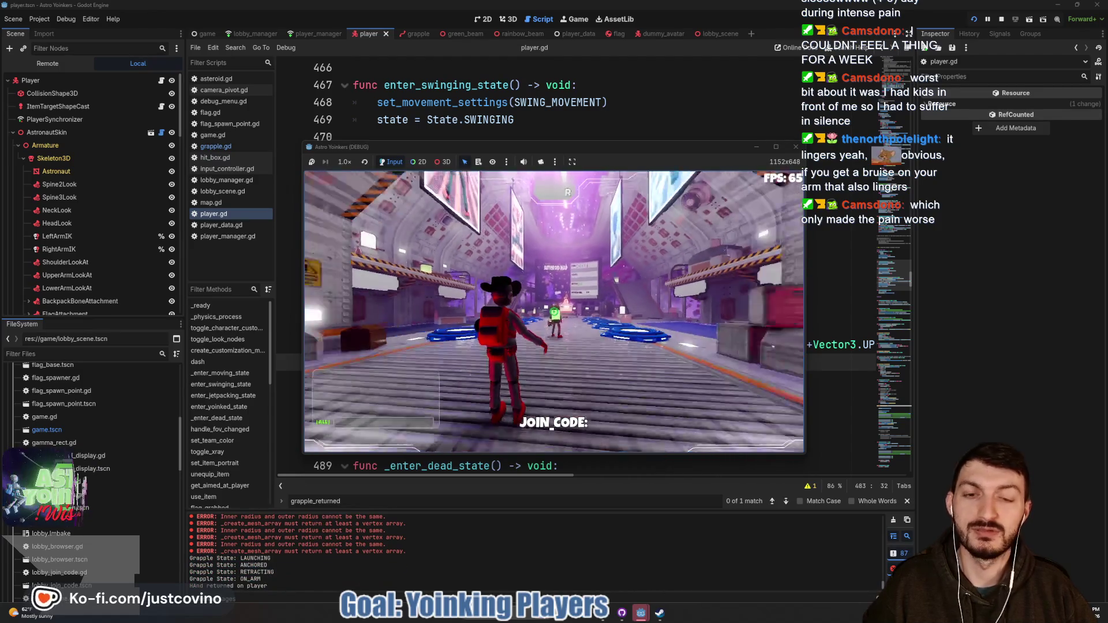
key(w)
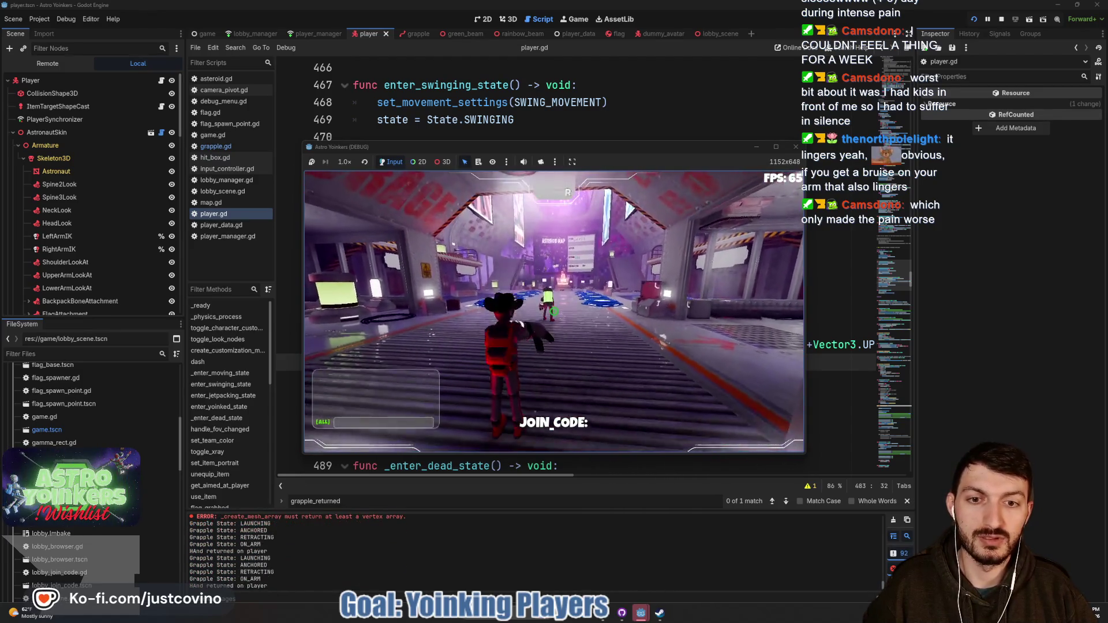
key(w)
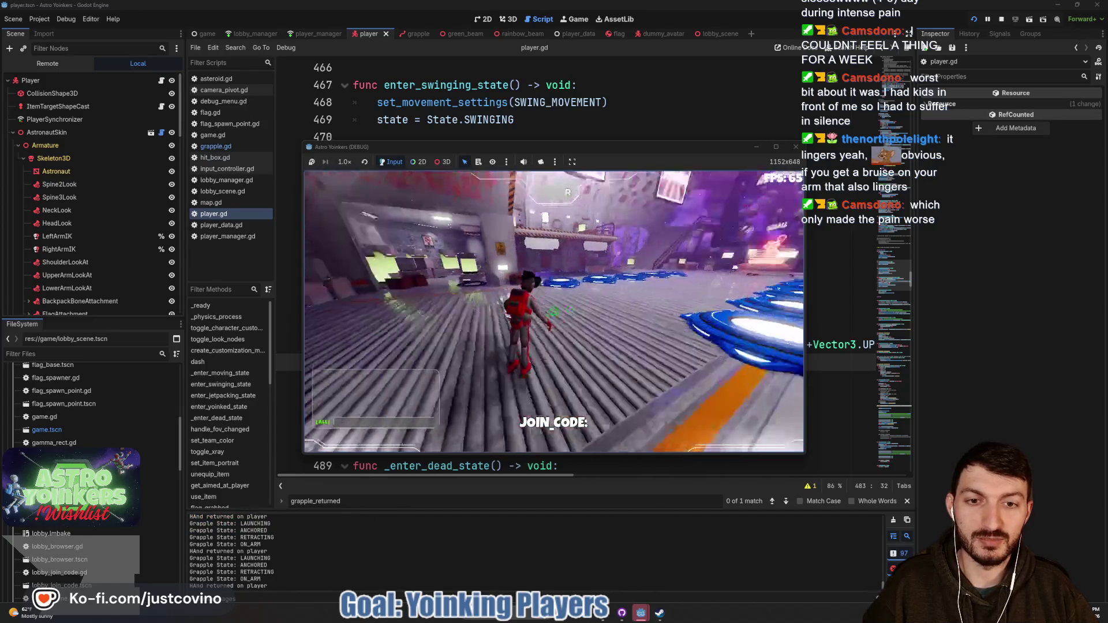
key(w)
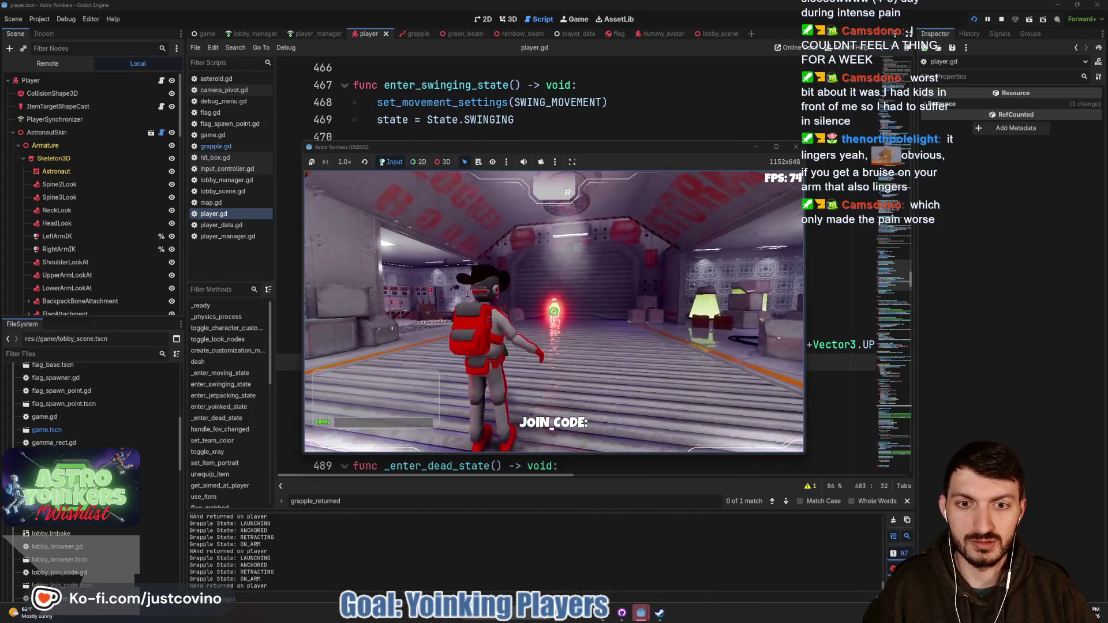
key(w)
key(w)
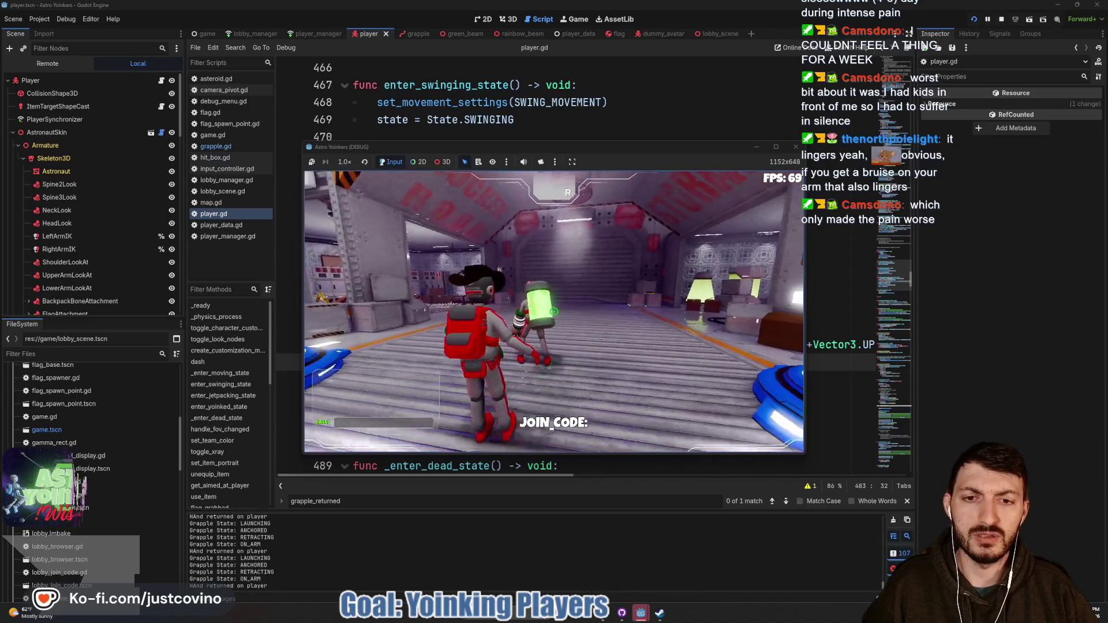
key(w)
key(w)
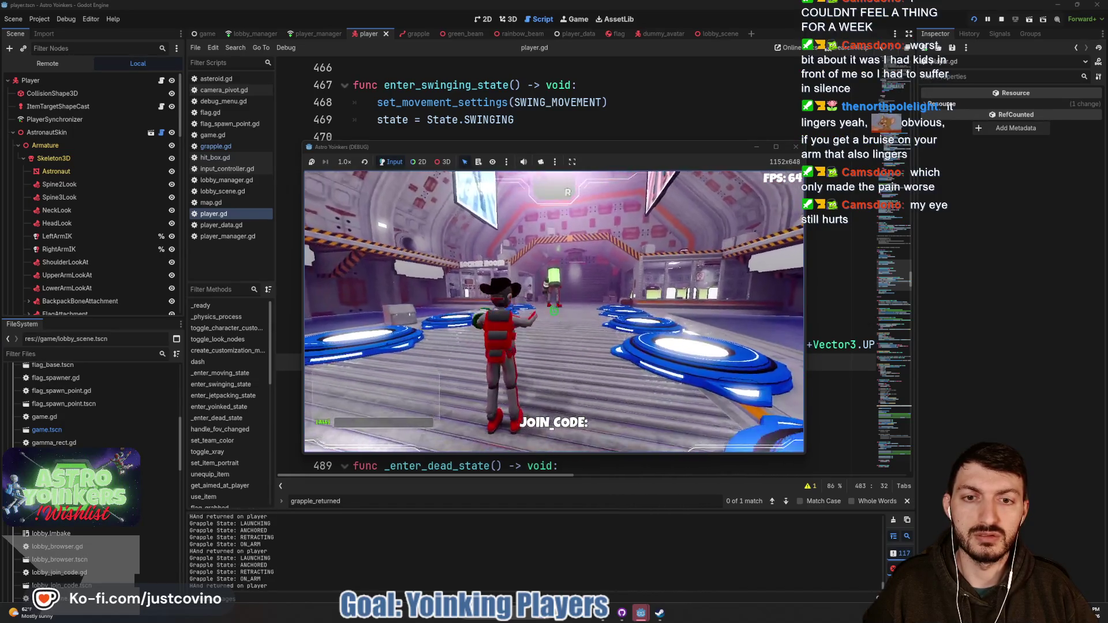
key(w)
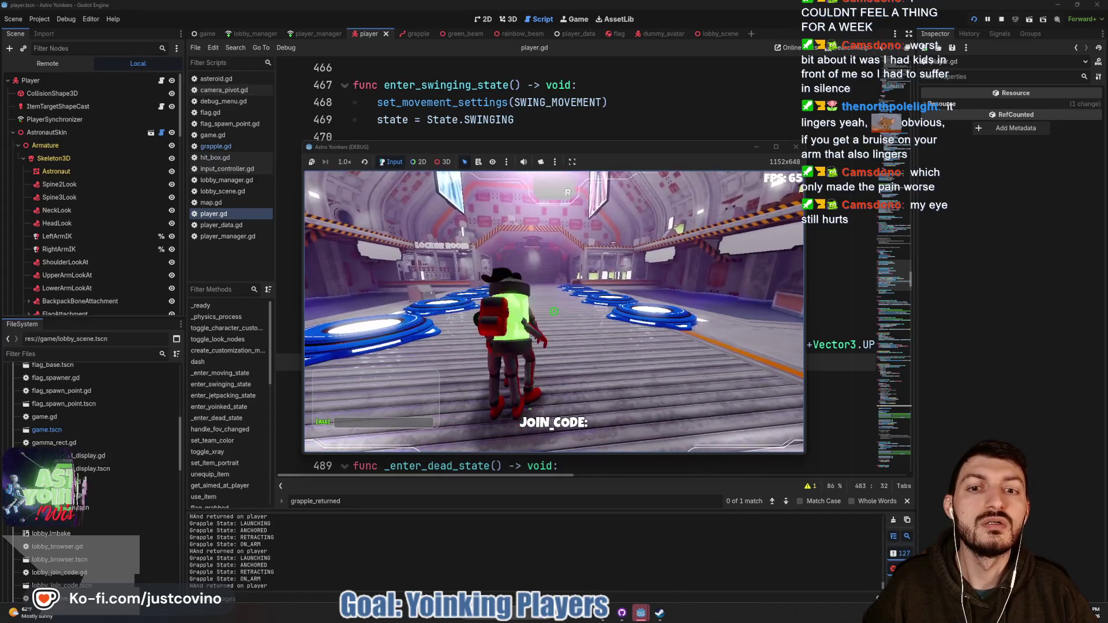
key(Escape)
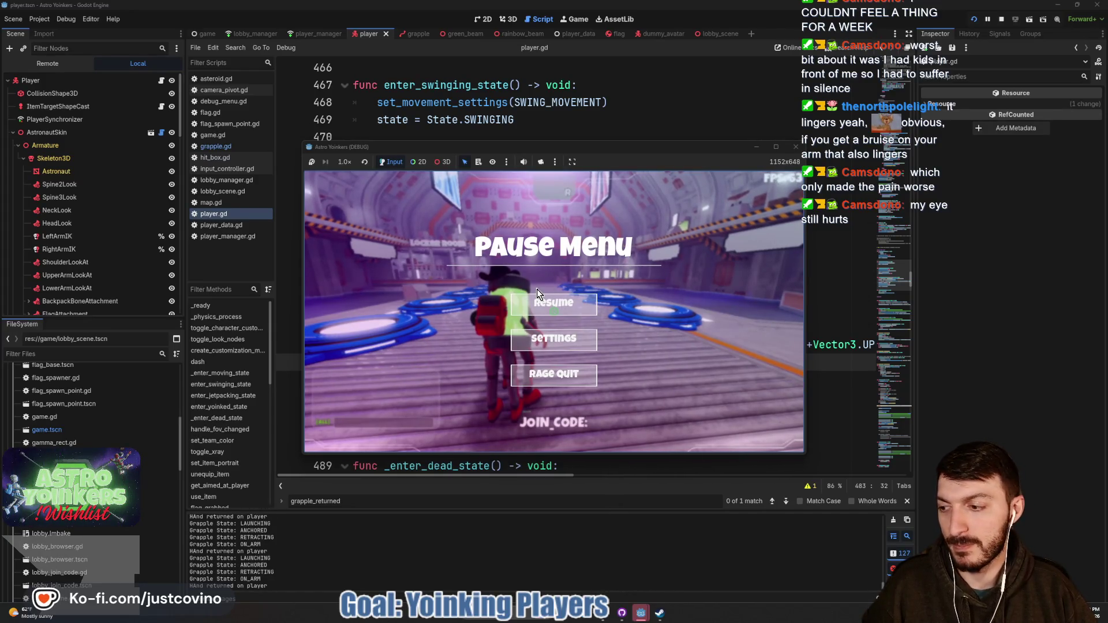
- Change the line 483 multiplier back to 100.0 and return to the debug game
click(564, 127)
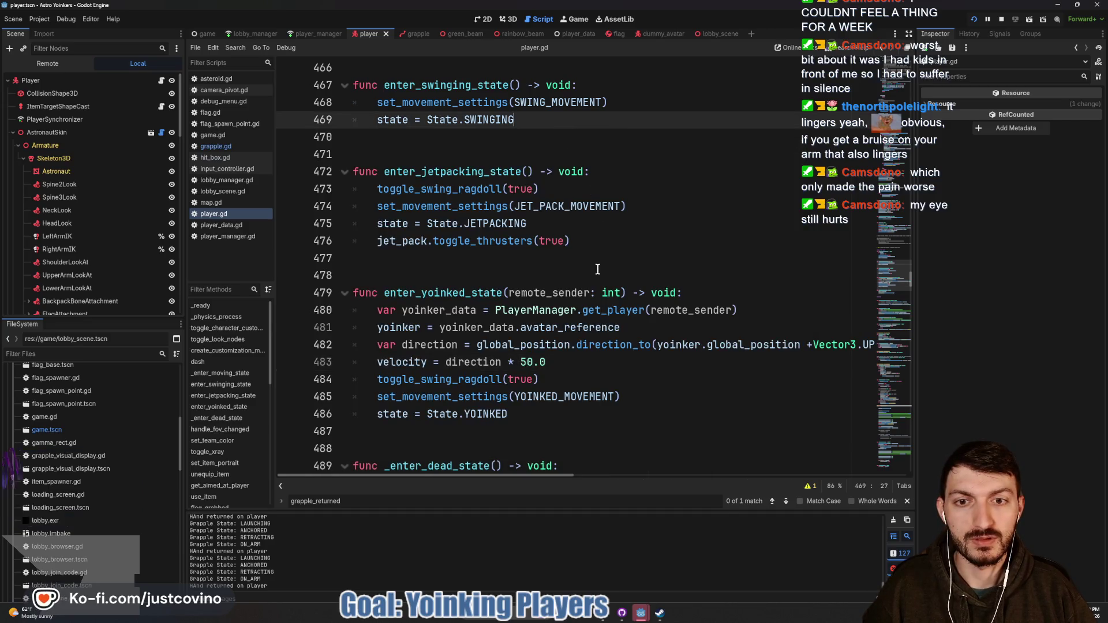
click(527, 362)
key(BackSpace)
text(10)
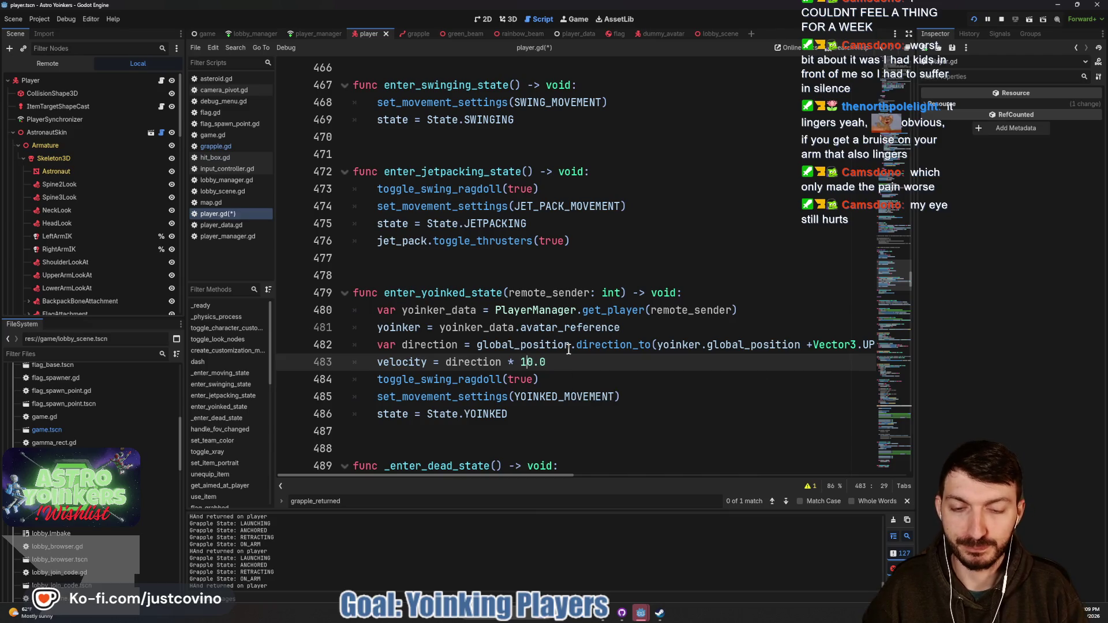
mouse_move(646, 619)
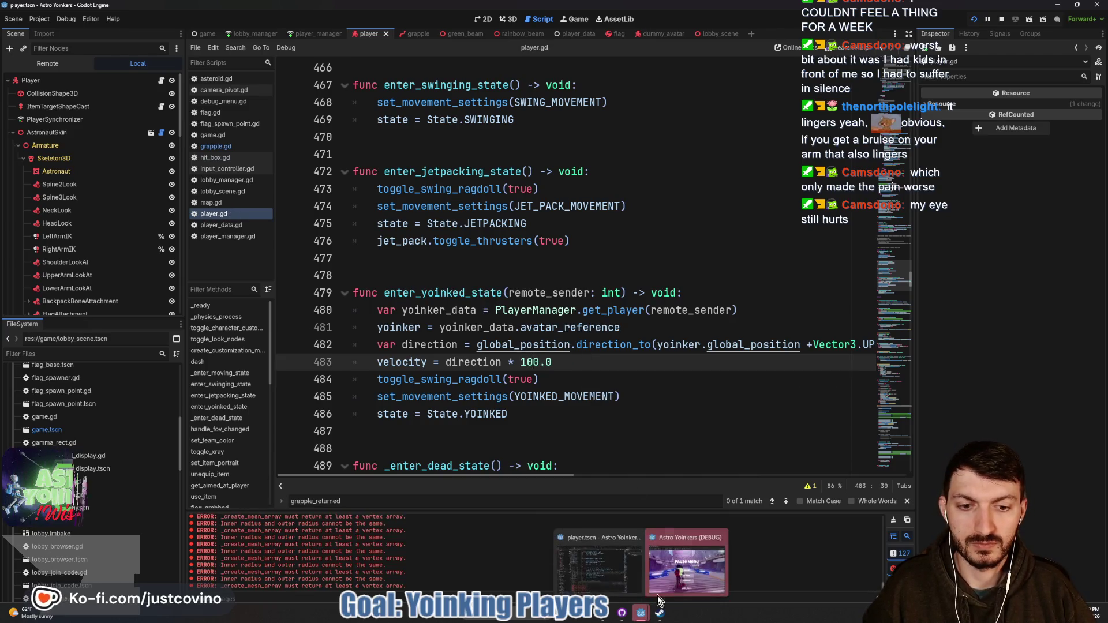
click(656, 595)
- Resume play, fire the grapple twice near the hologram pedestal, then stop debugging with F8
key(Escape)
key(w)
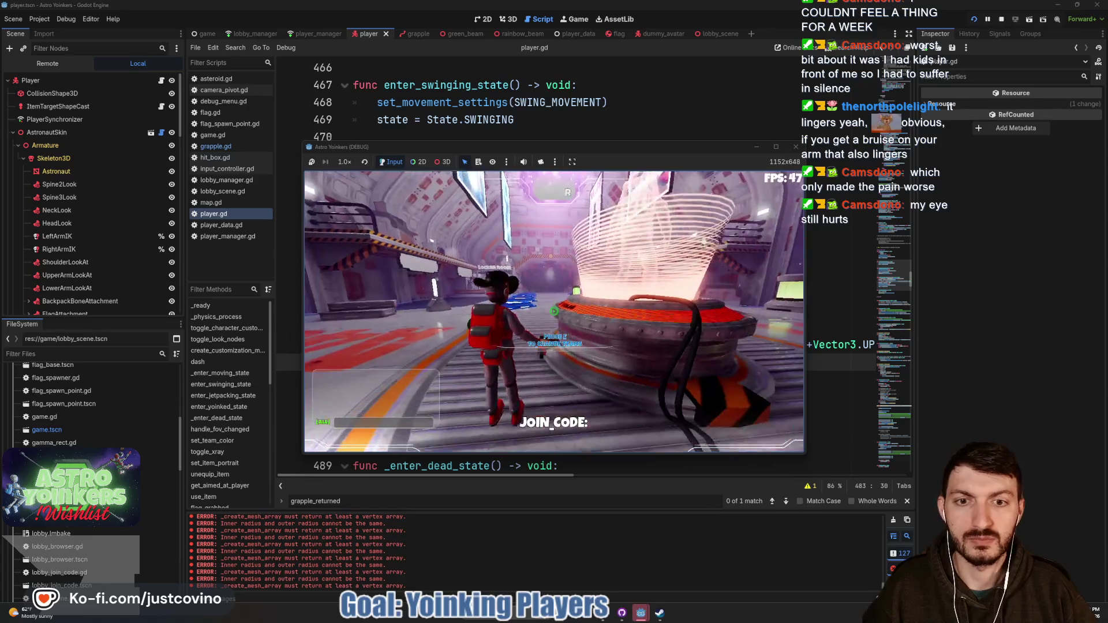
click(554, 311)
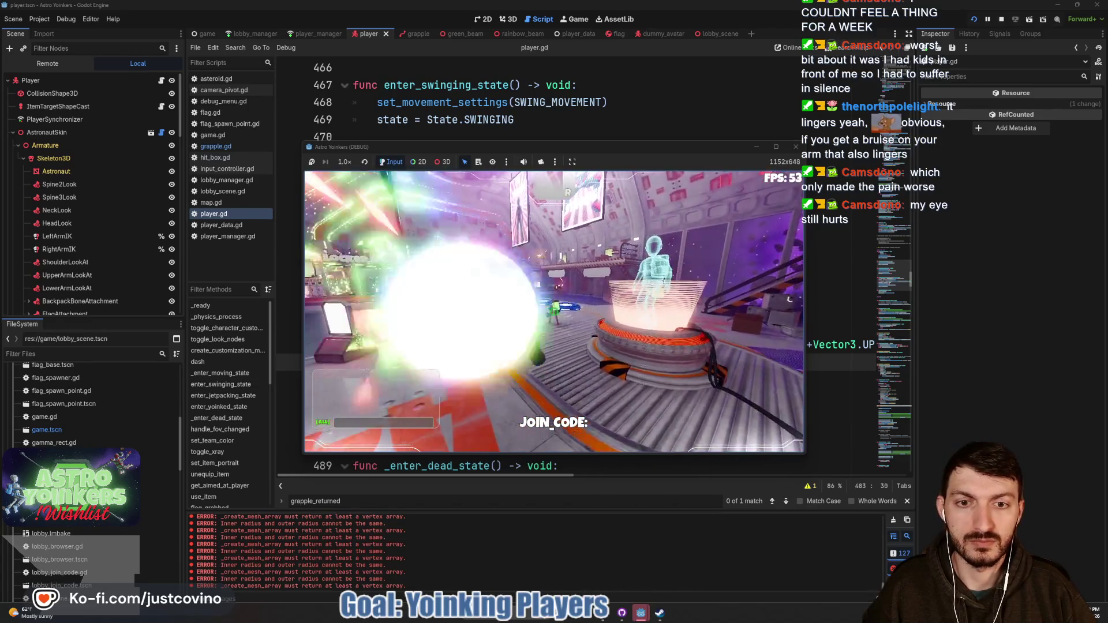
key(w)
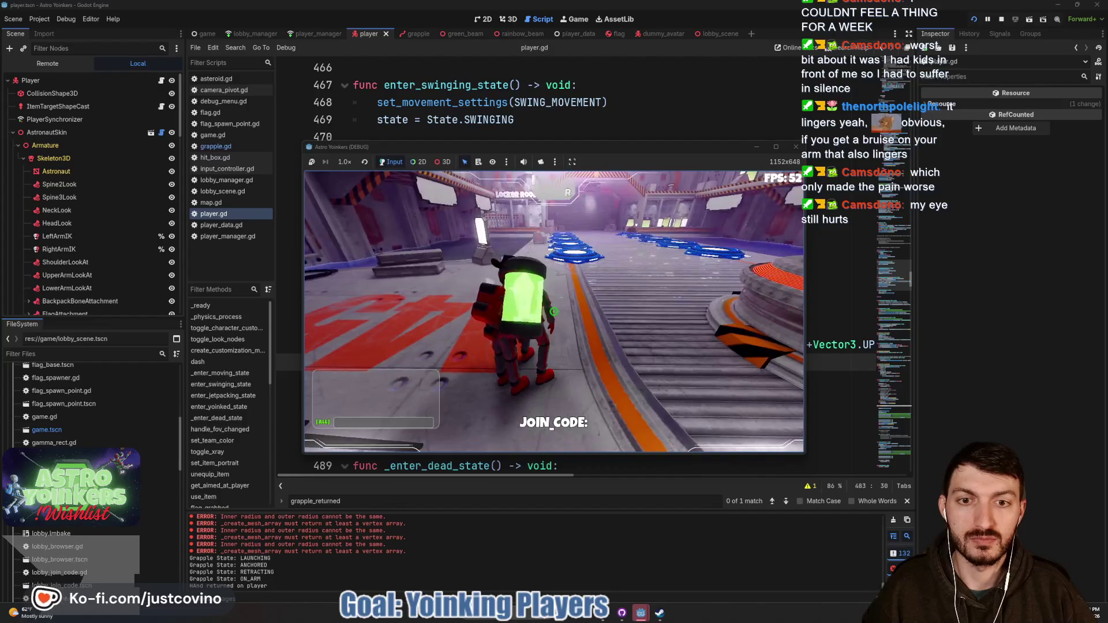
key(w)
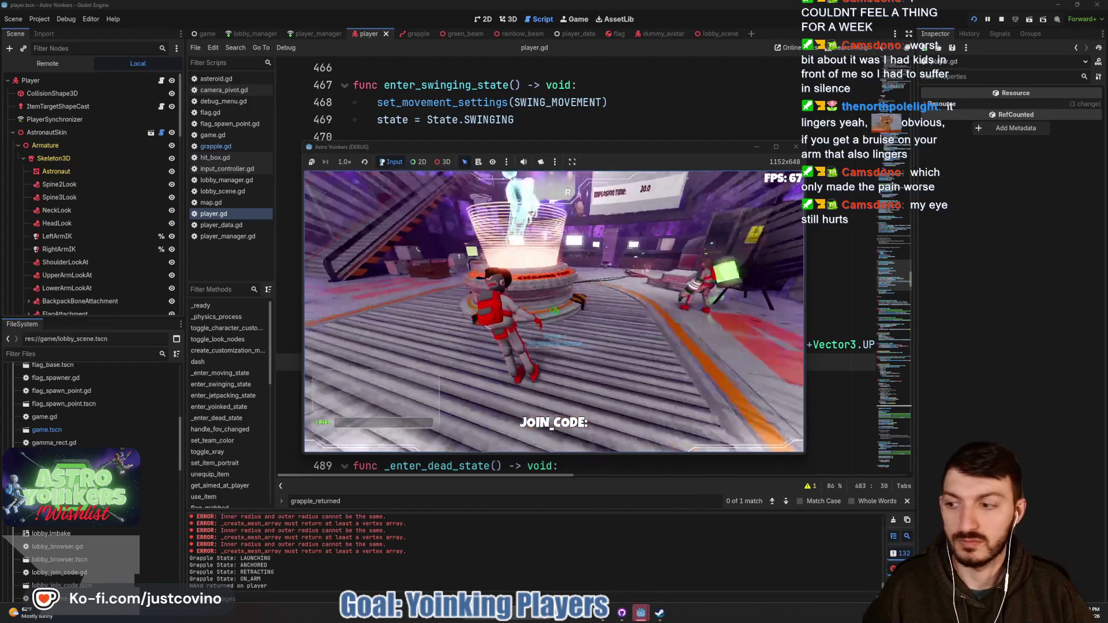
key(w)
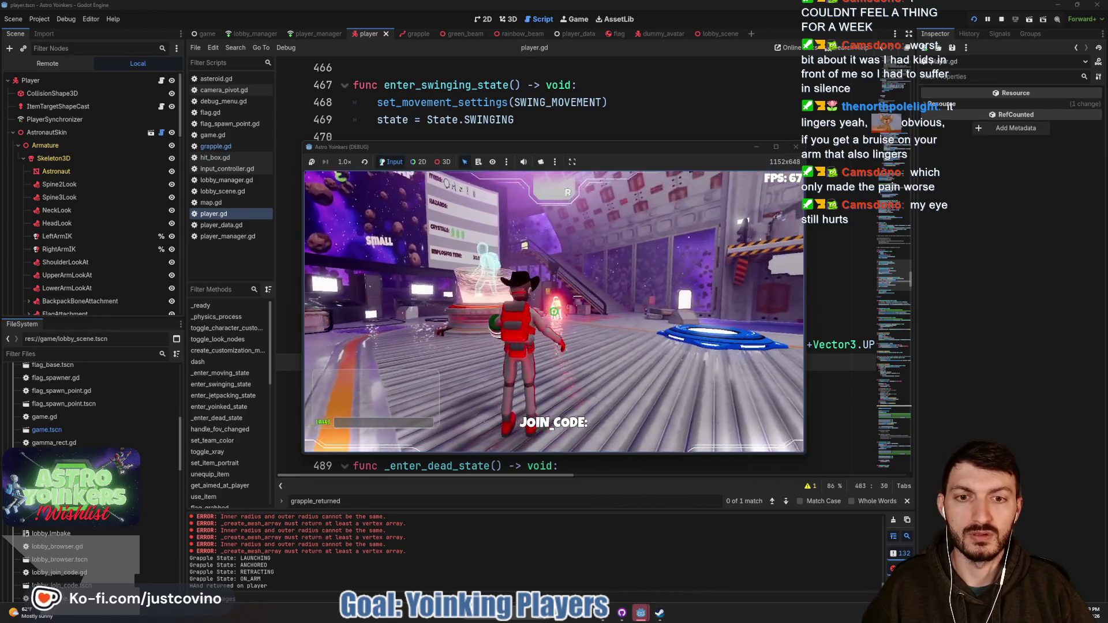
click(554, 312)
key(w)
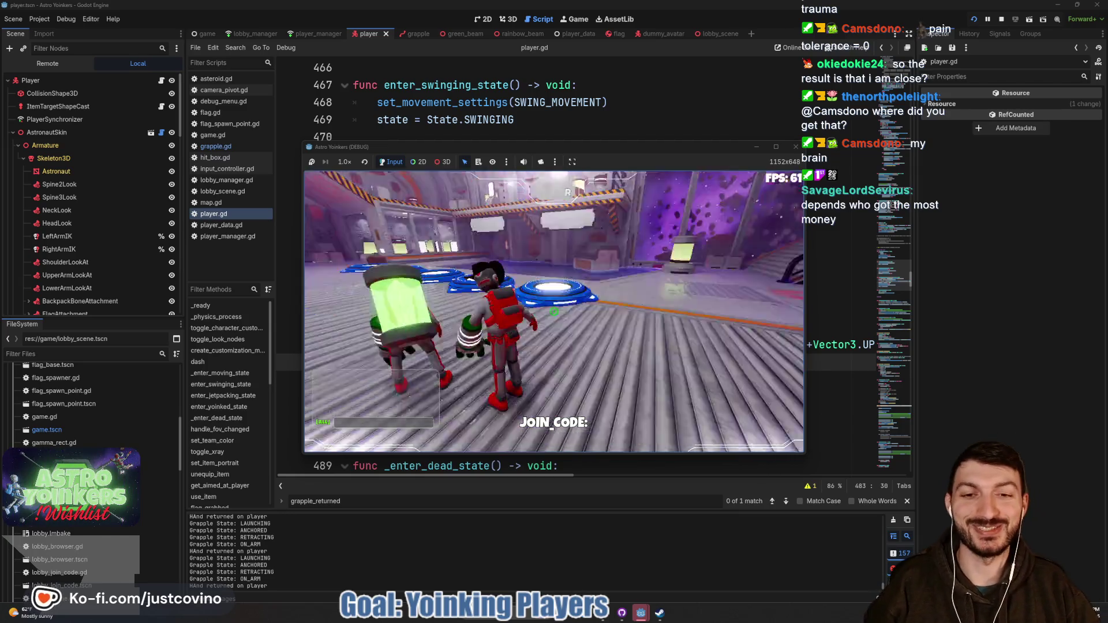
key(F8)
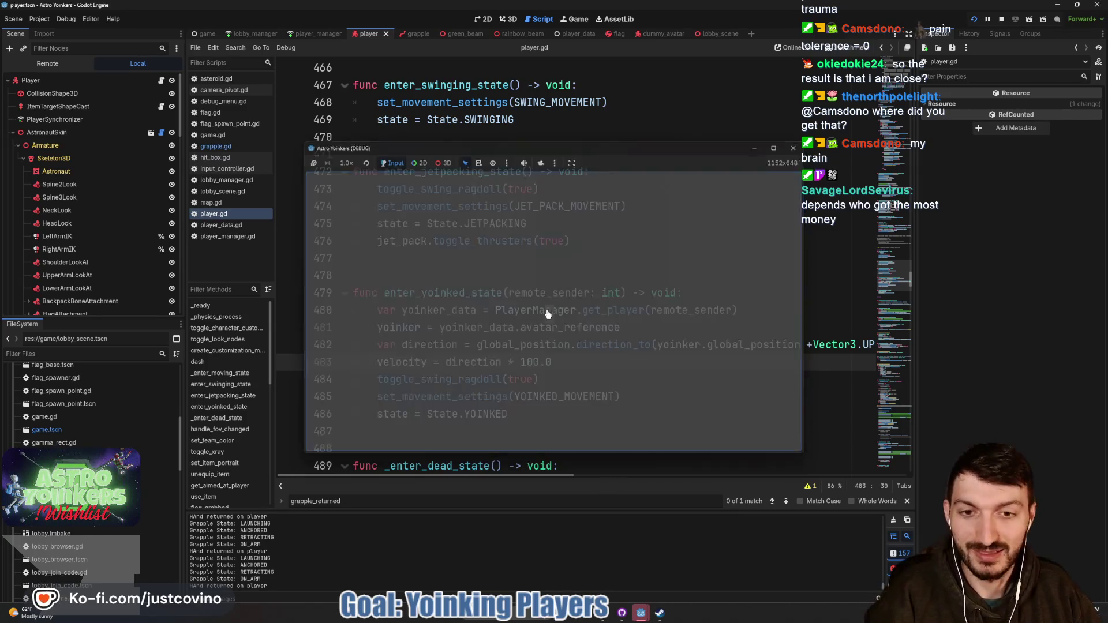
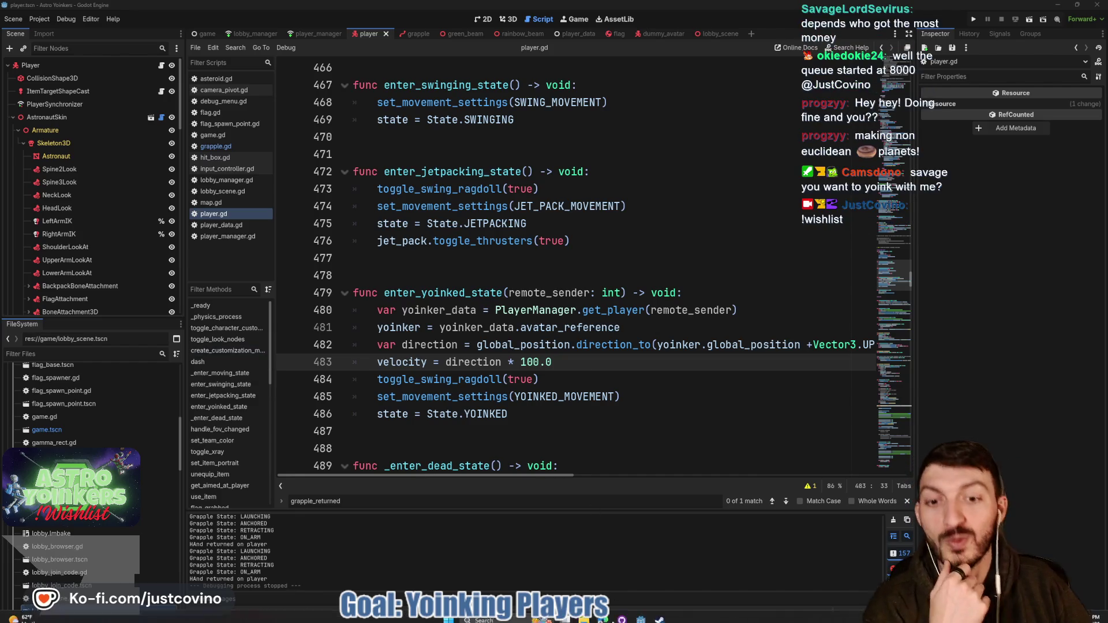
- View the first screenshot on the Astro Yoinkers store page, then return to player.gd
click(660, 613)
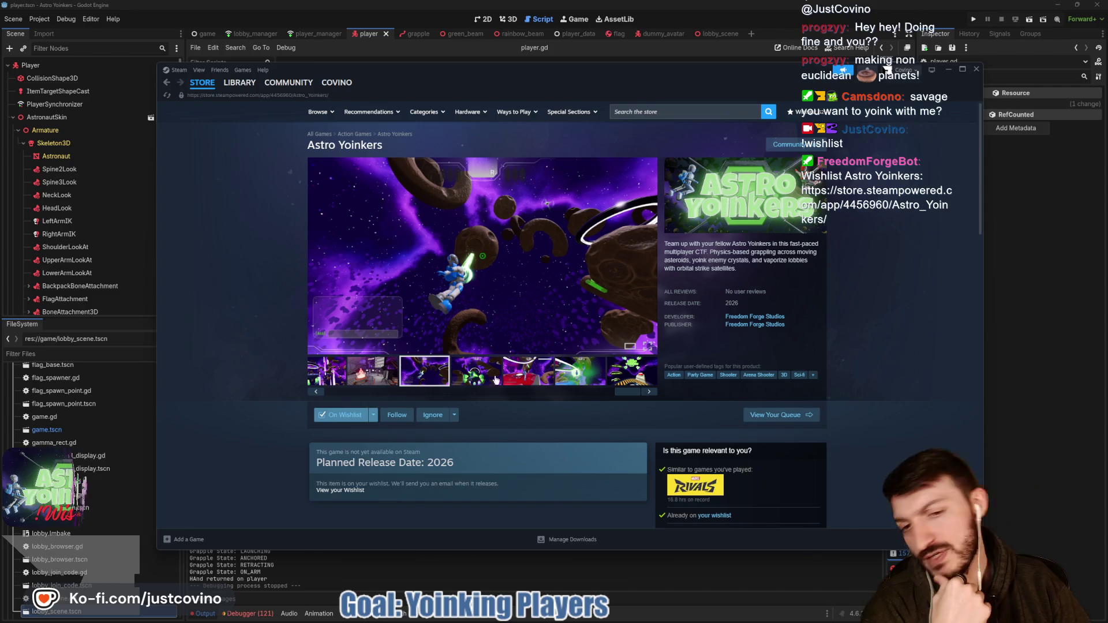
click(324, 381)
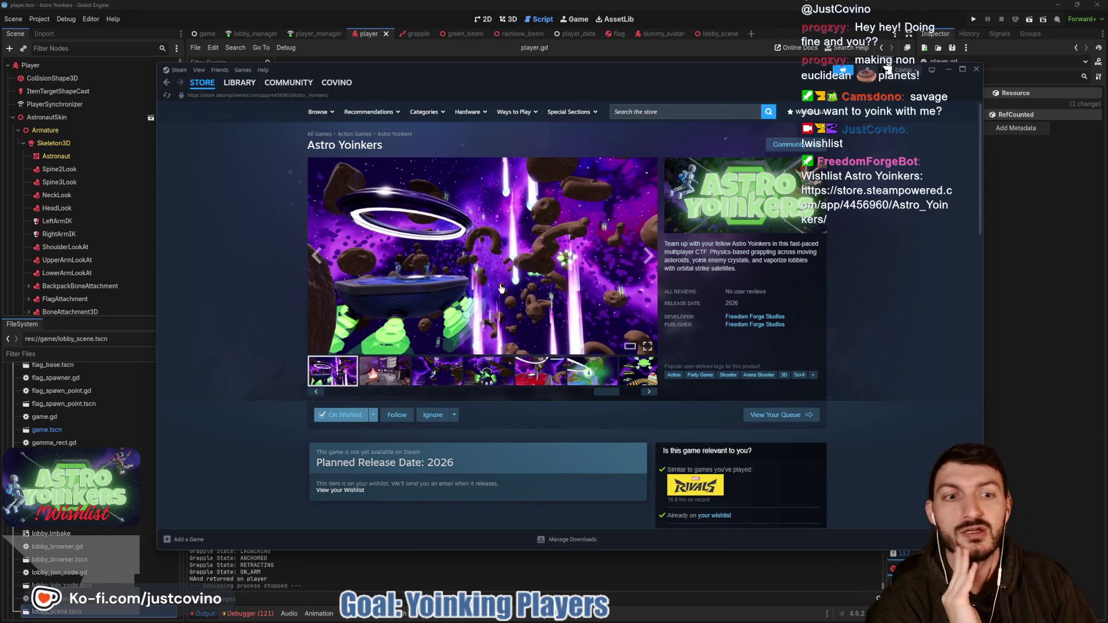
click(1011, 306)
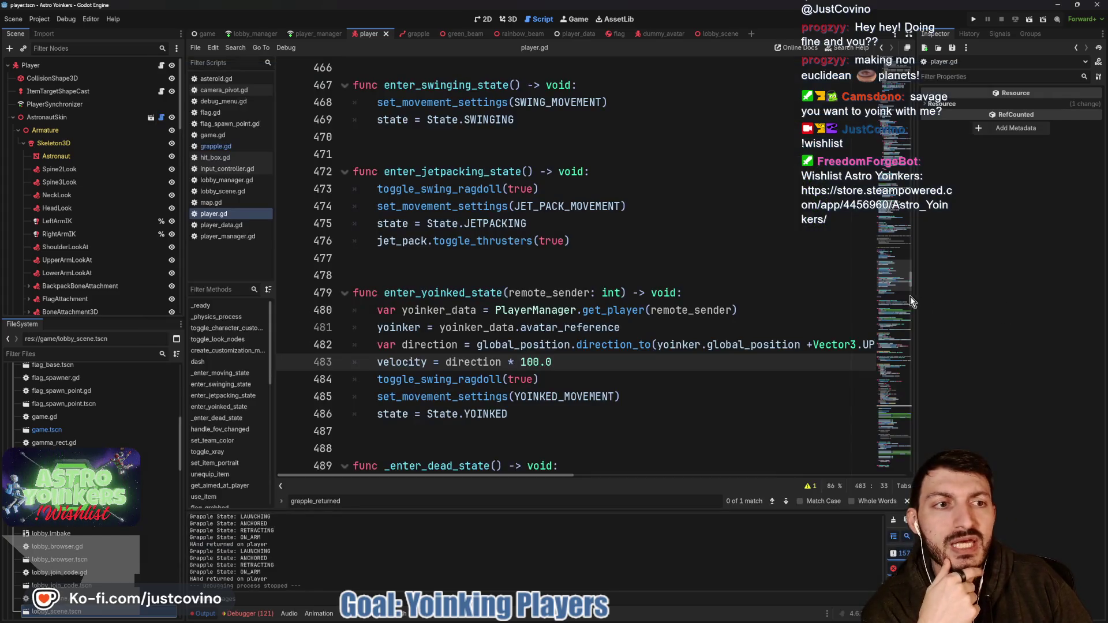
- Run the game, close the extra floating game window, and host a new lobby
click(974, 19)
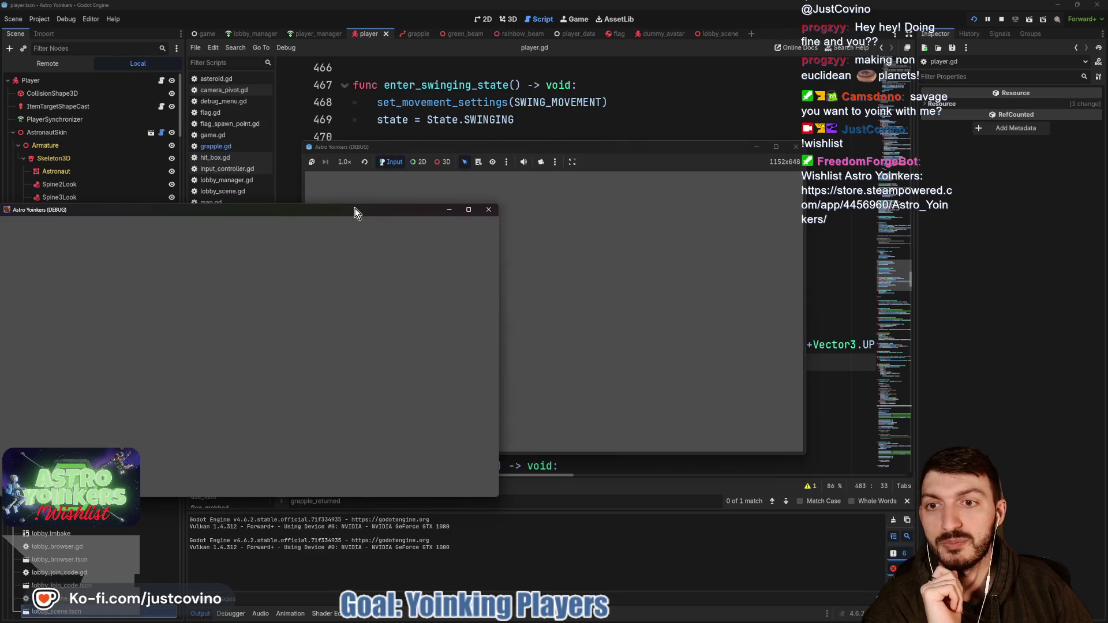
click(488, 209)
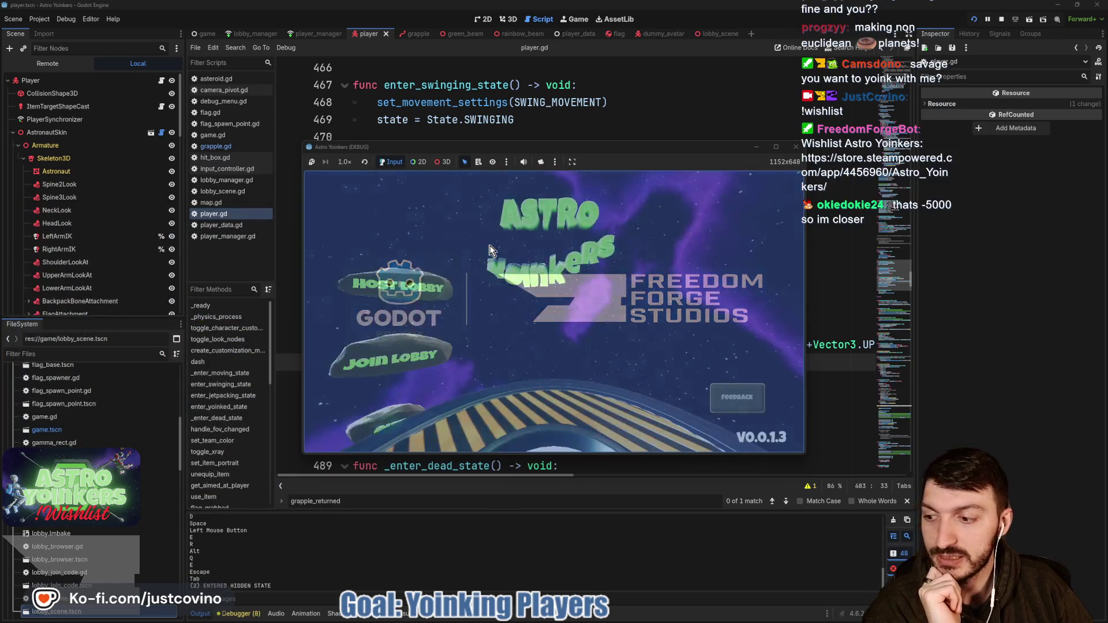
click(411, 247)
click(516, 288)
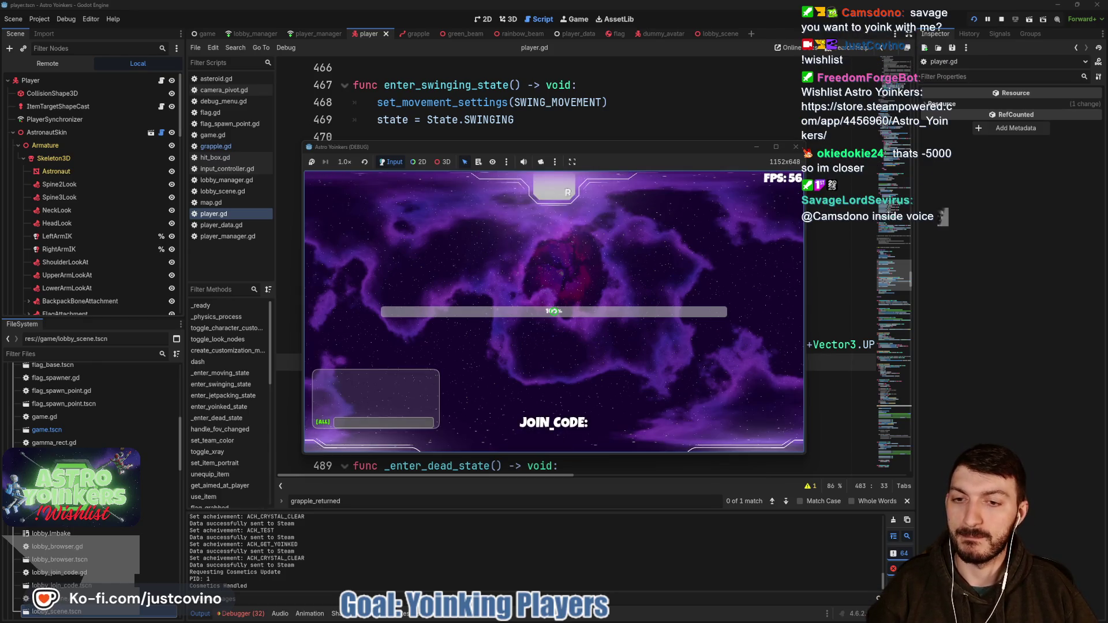
- Run around the locker room and fire the grapple three times, then stop the game with F8
key(w)
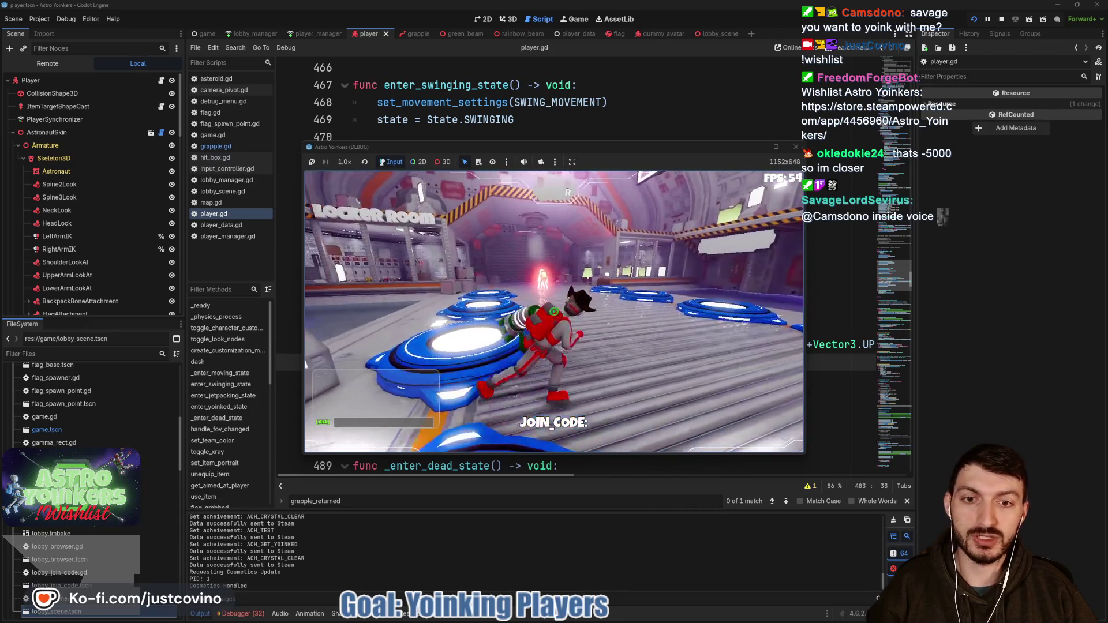
key(w)
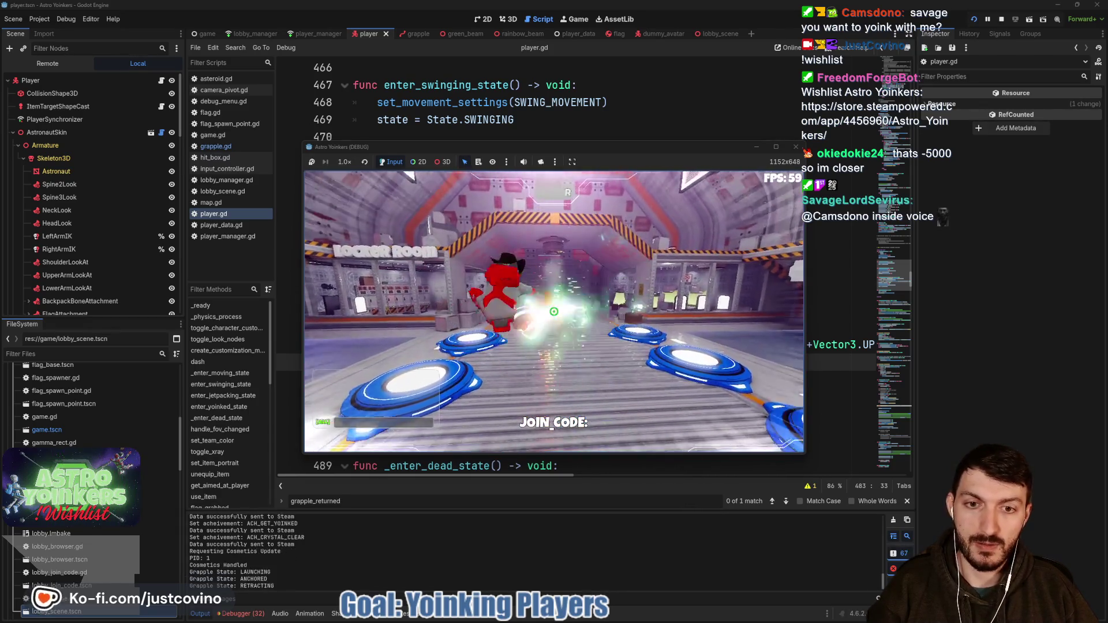
key(w)
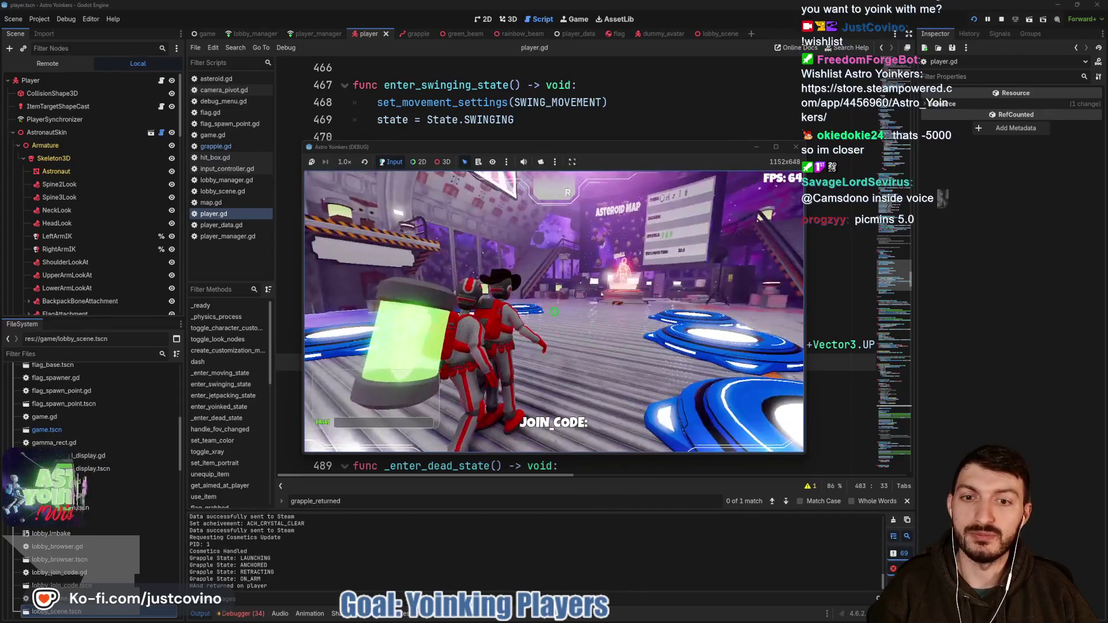
key(w)
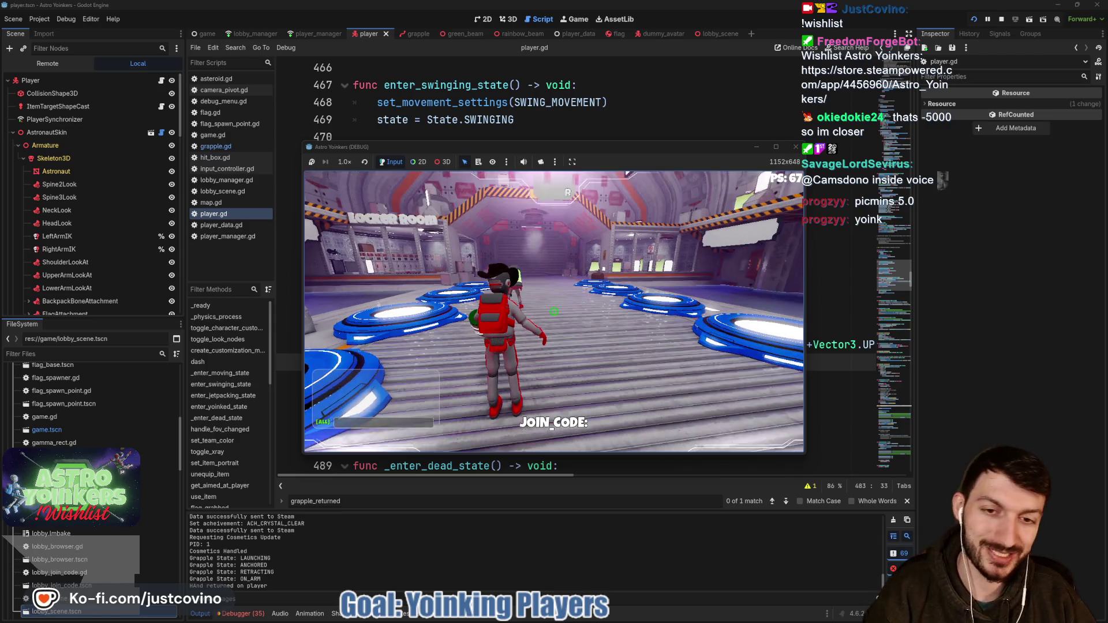
click(554, 312)
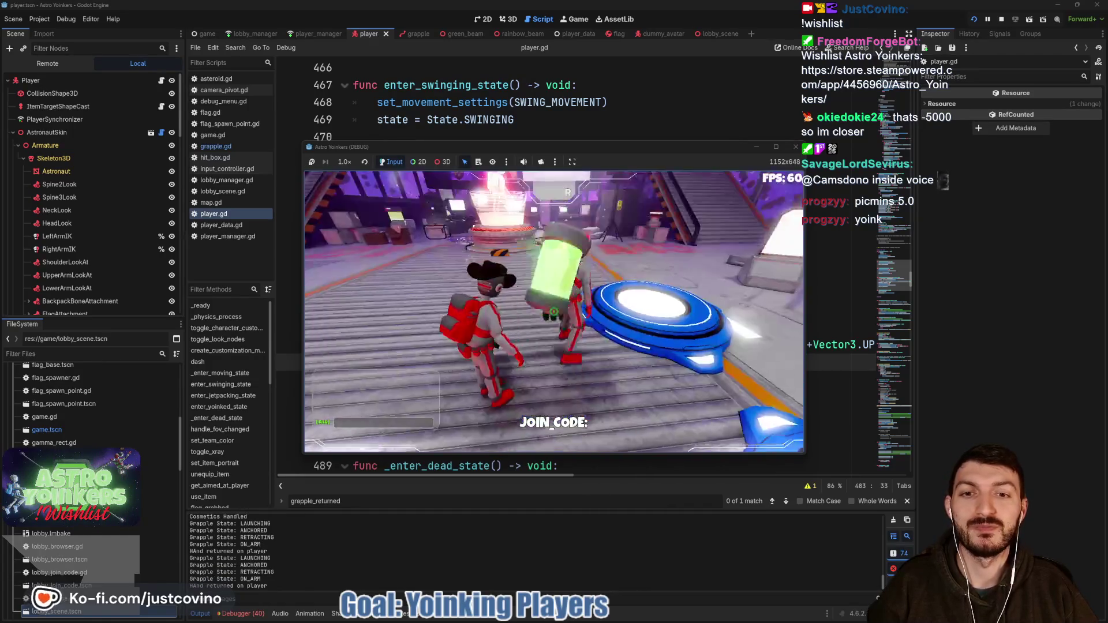
click(554, 311)
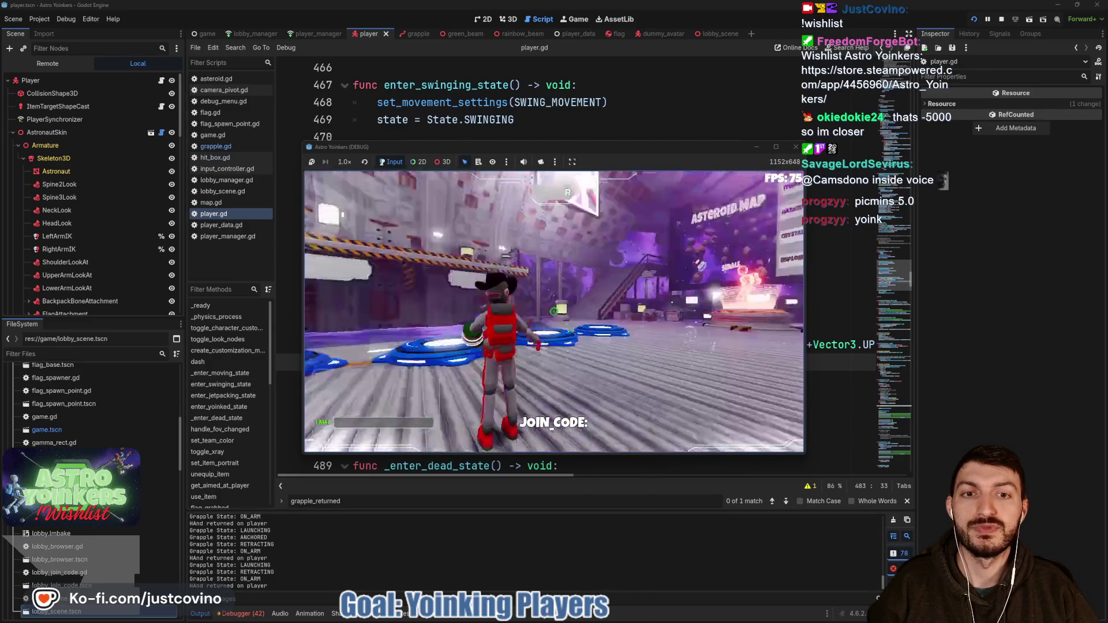
click(554, 311)
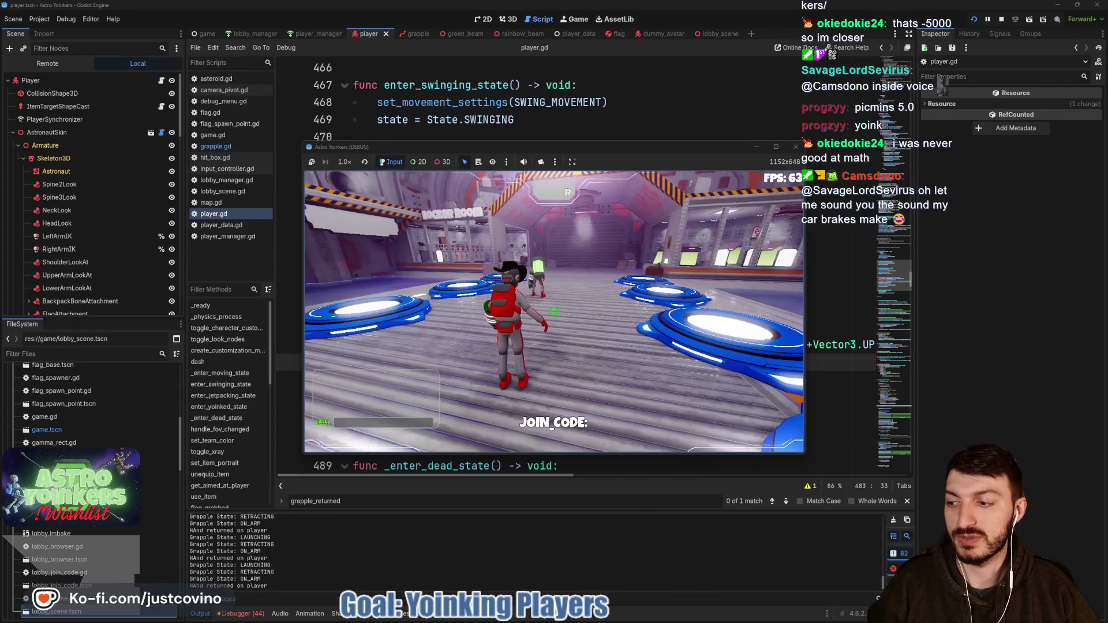
key(F8)
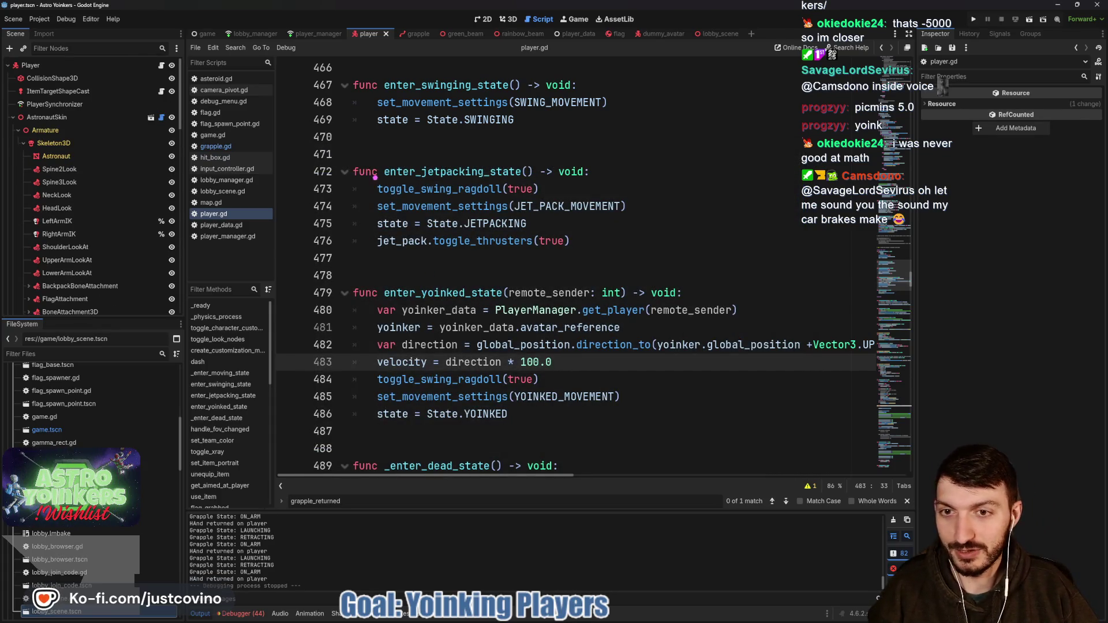
mouse_move(371, 119)
mouse_down()
mouse_move(369, 196)
mouse_move(364, 110)
mouse_up()
drag(474, 123, 469, 125)
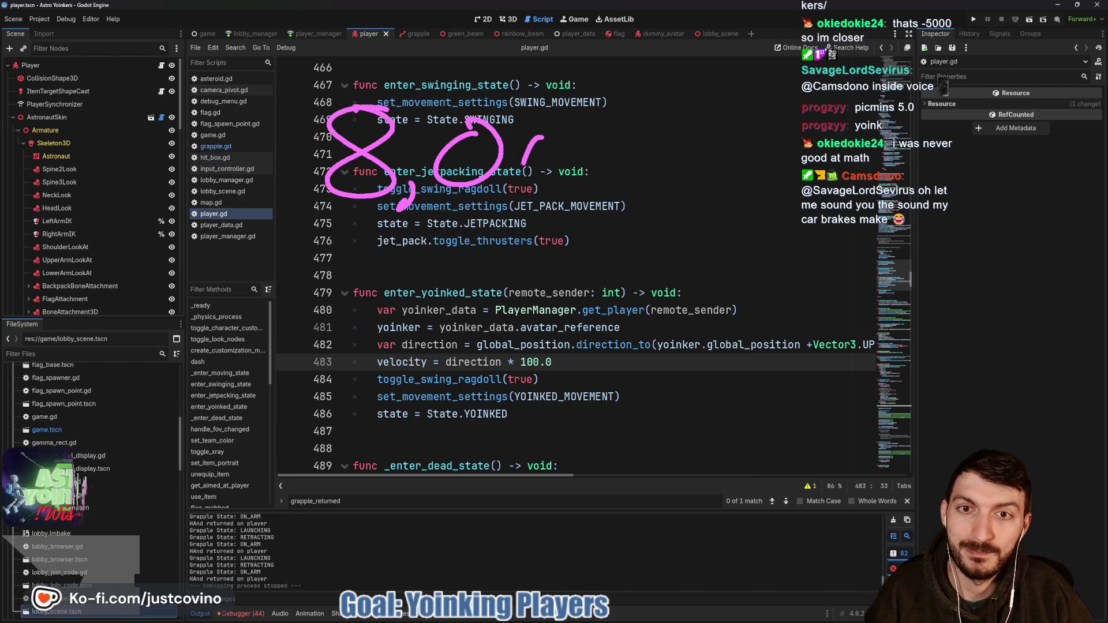
drag(549, 135, 545, 140)
drag(181, 353, 862, 350)
drag(123, 367, 120, 414)
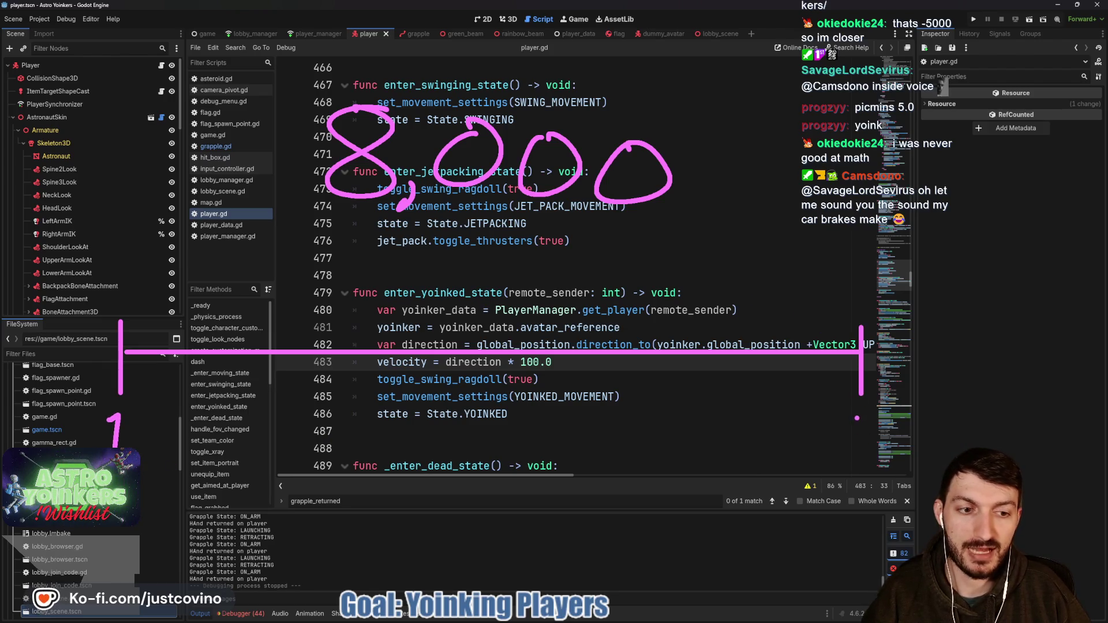
mouse_move(886, 451)
mouse_down()
mouse_move(882, 465)
mouse_move(912, 436)
mouse_up()
click(945, 443)
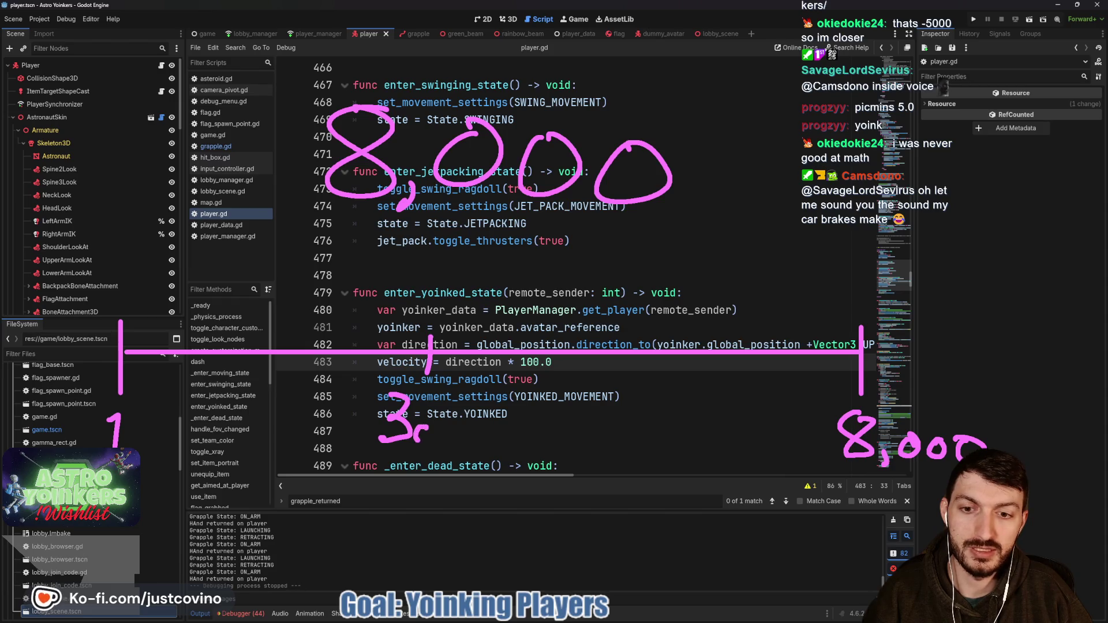
drag(479, 431, 481, 430)
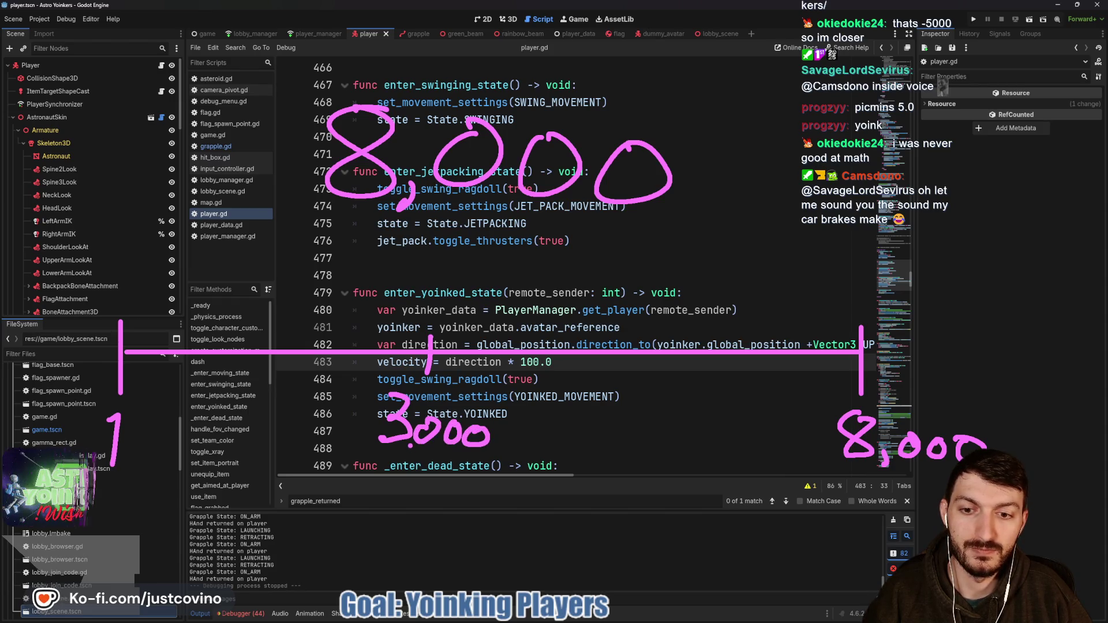
drag(414, 449, 404, 463)
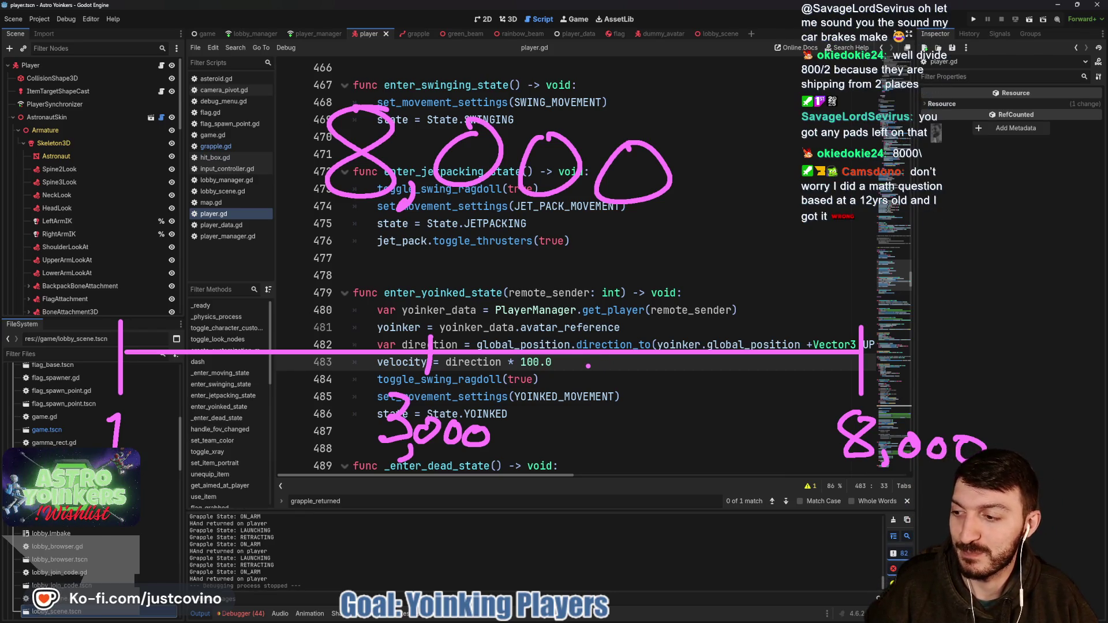
key(Escape)
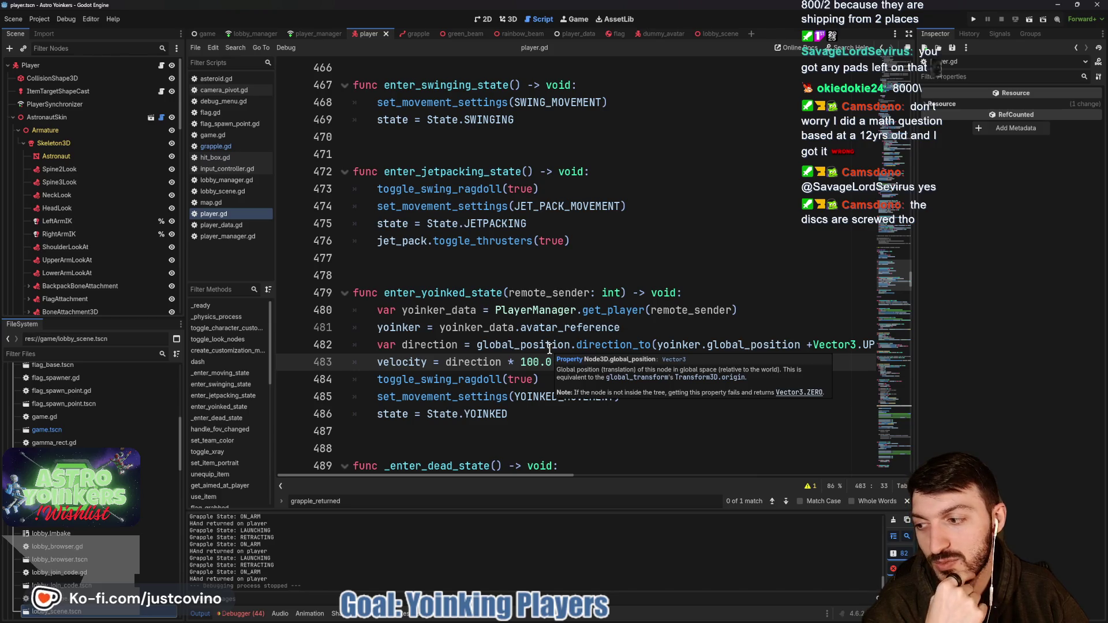
click(477, 270)
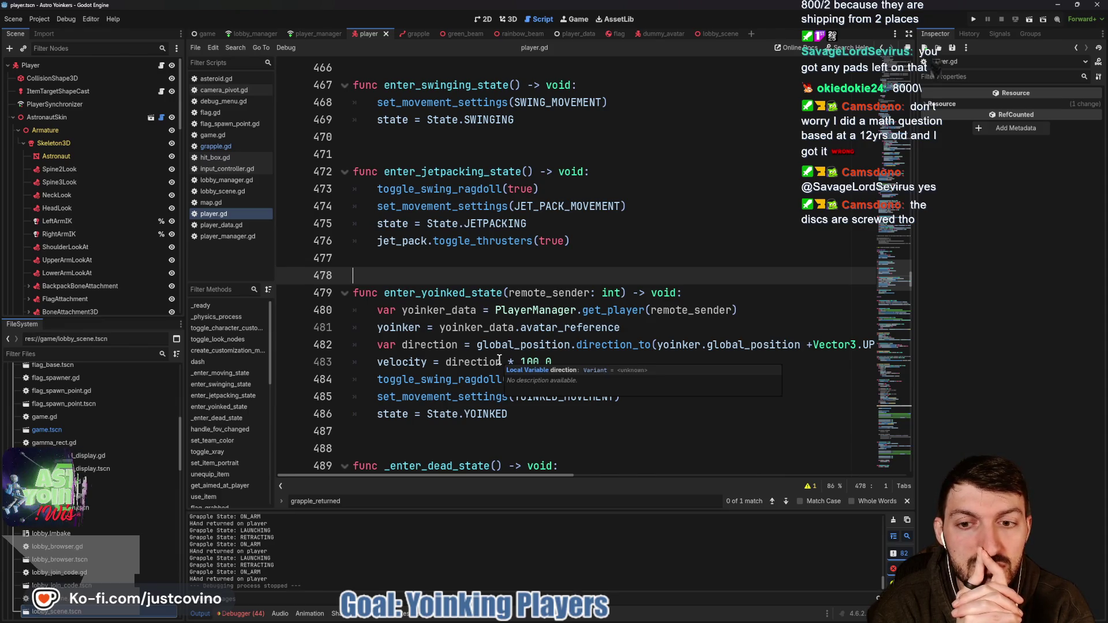
- Add line 482: var yoink_direction = yoinker.global_position + yoinker.global_basis.z + Vector3.UP, and save
click(645, 327)
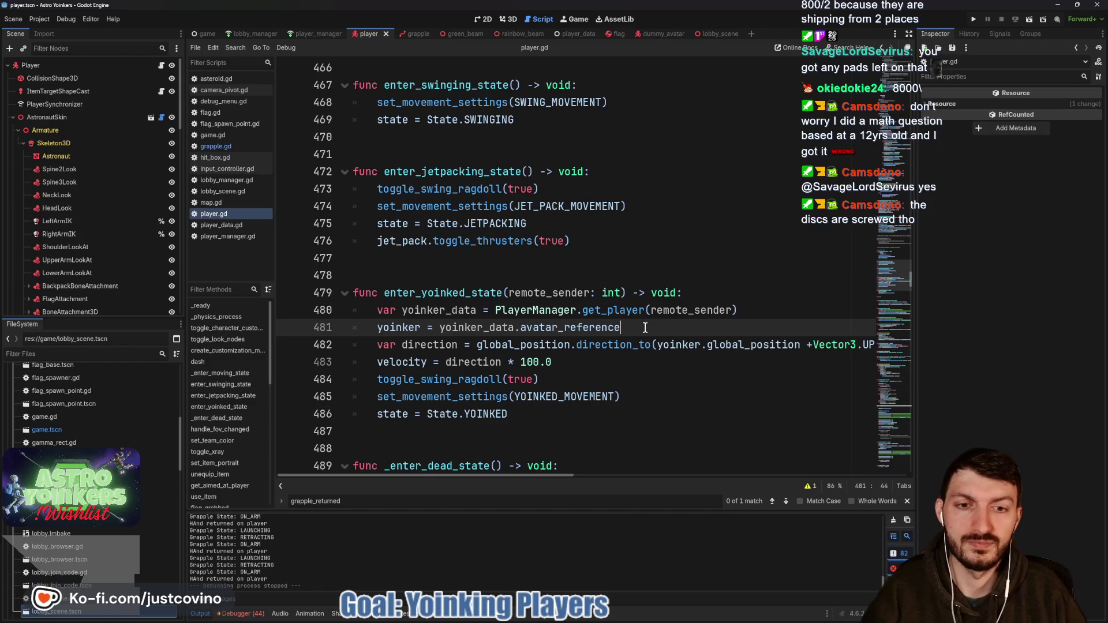
key(Return)
text(ar )
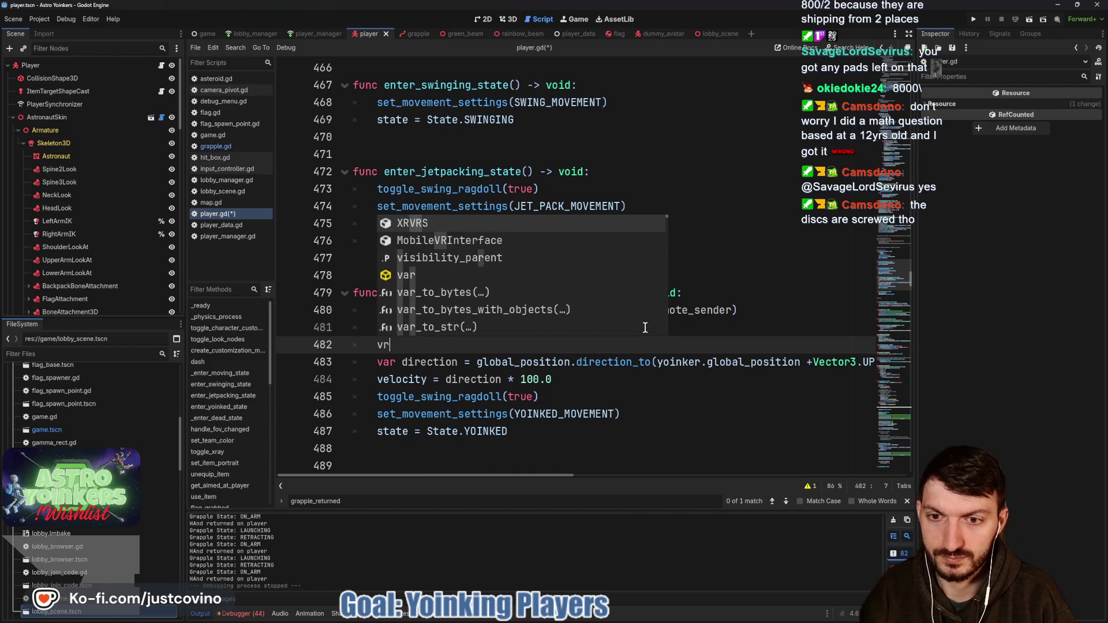
text(yoink_direction)
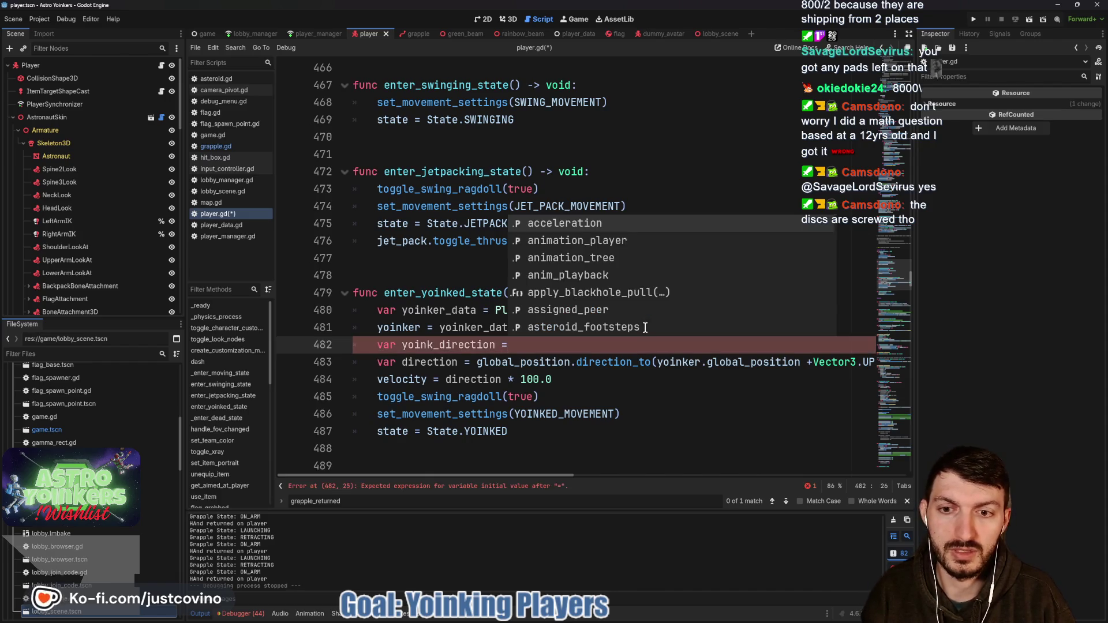
text( = yoinker)
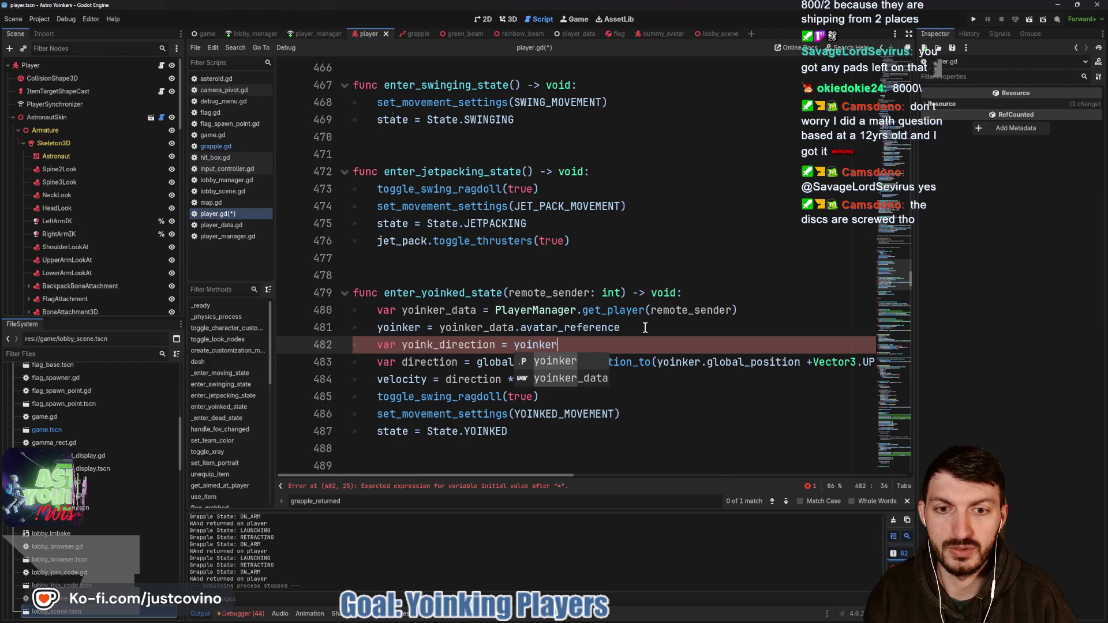
text(.globa)
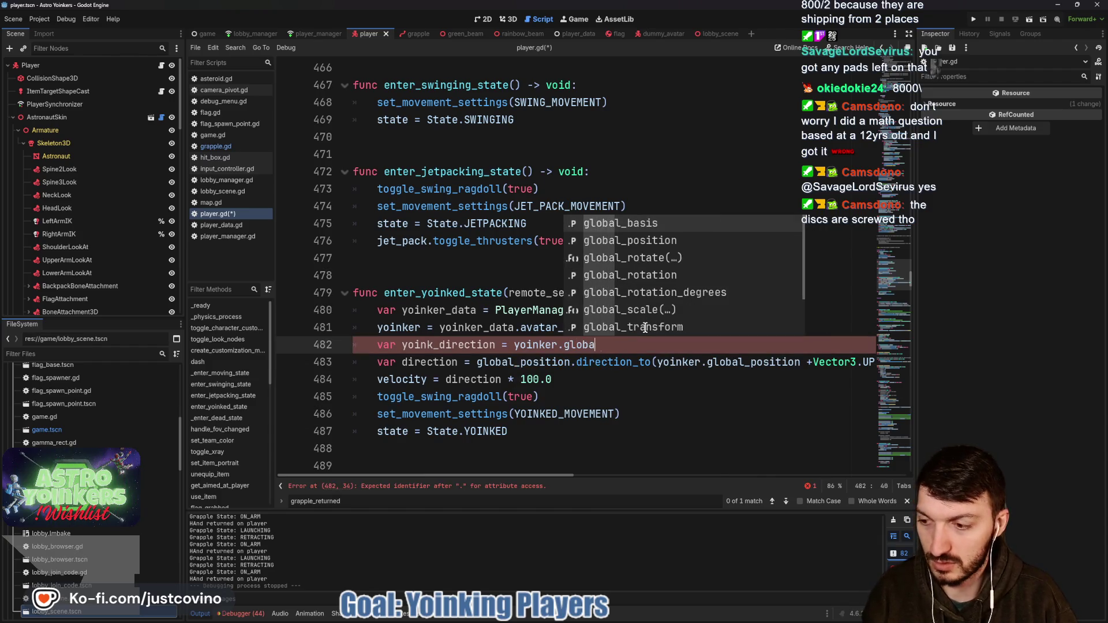
text(l_position)
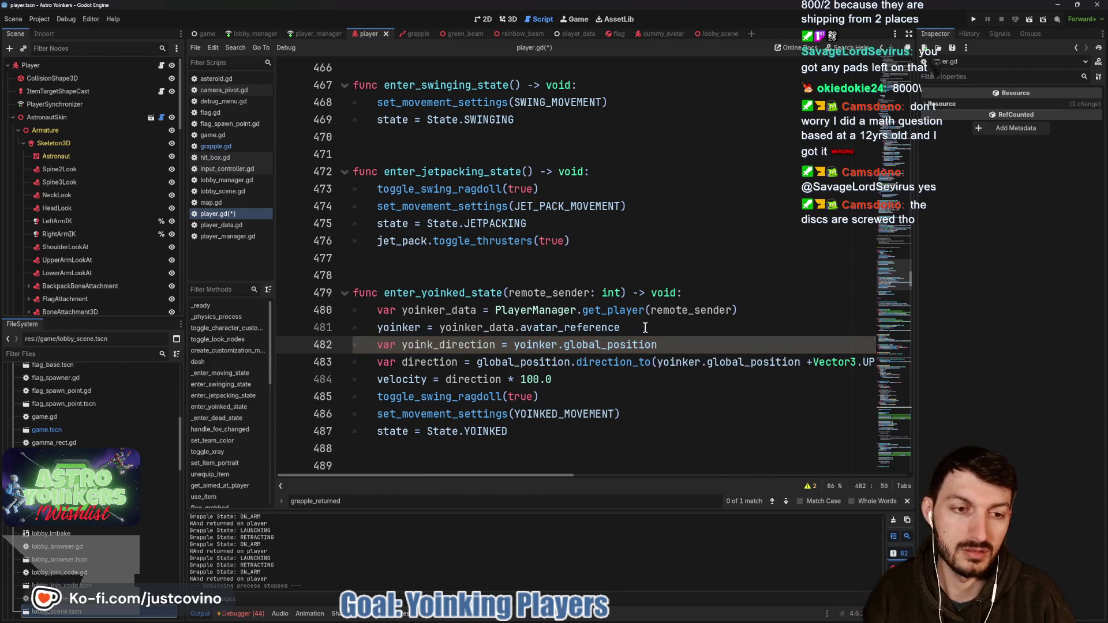
text( + yoinker.glo)
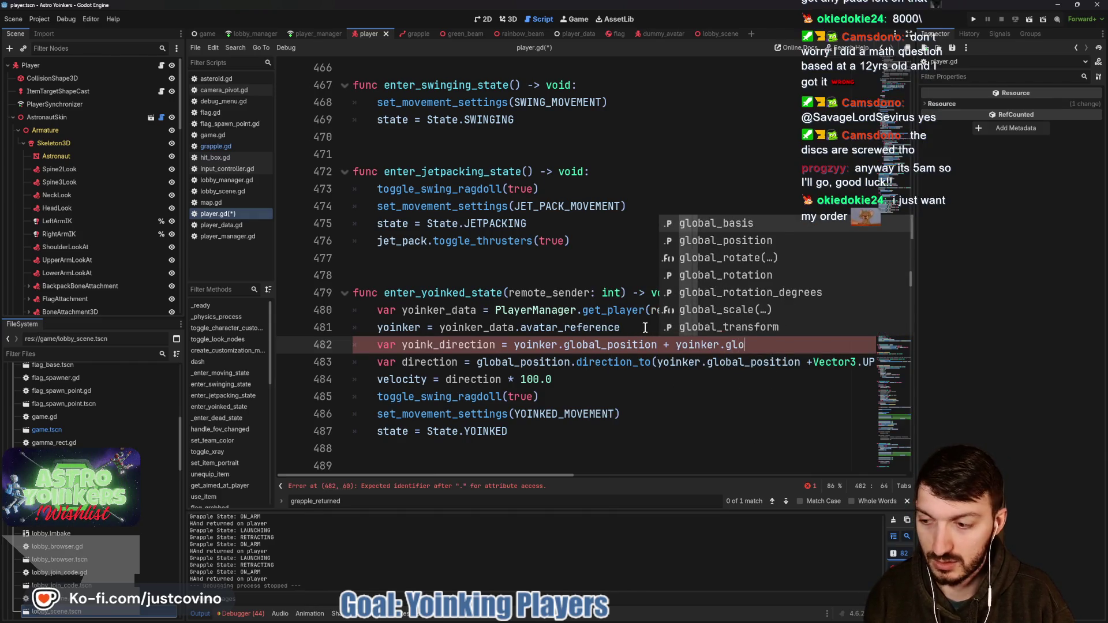
text(bal_ba)
key(Return)
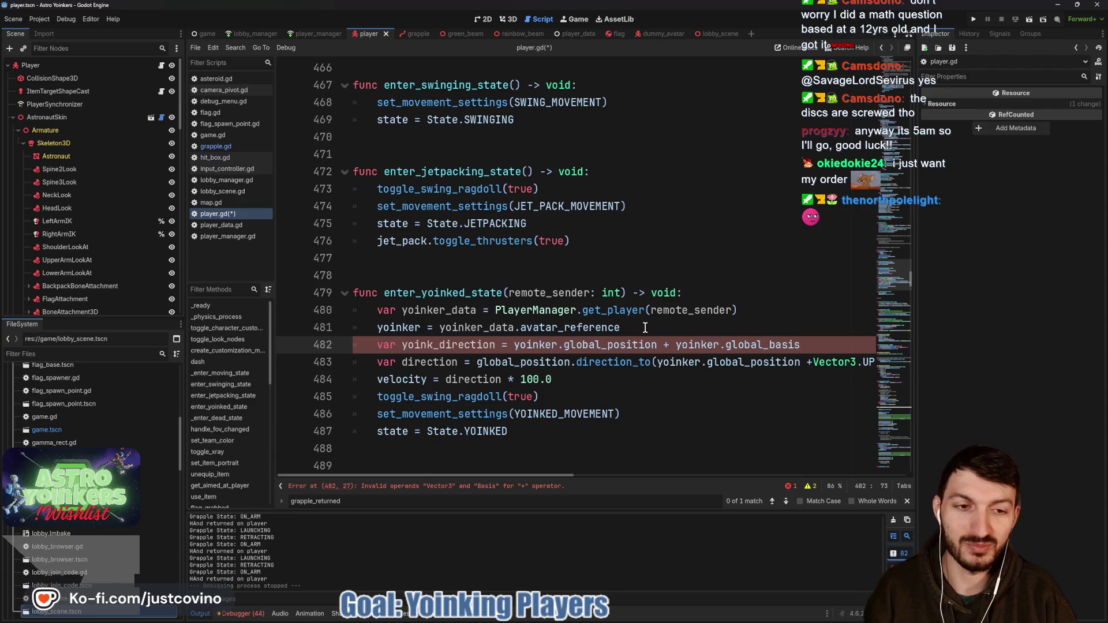
text(.z)
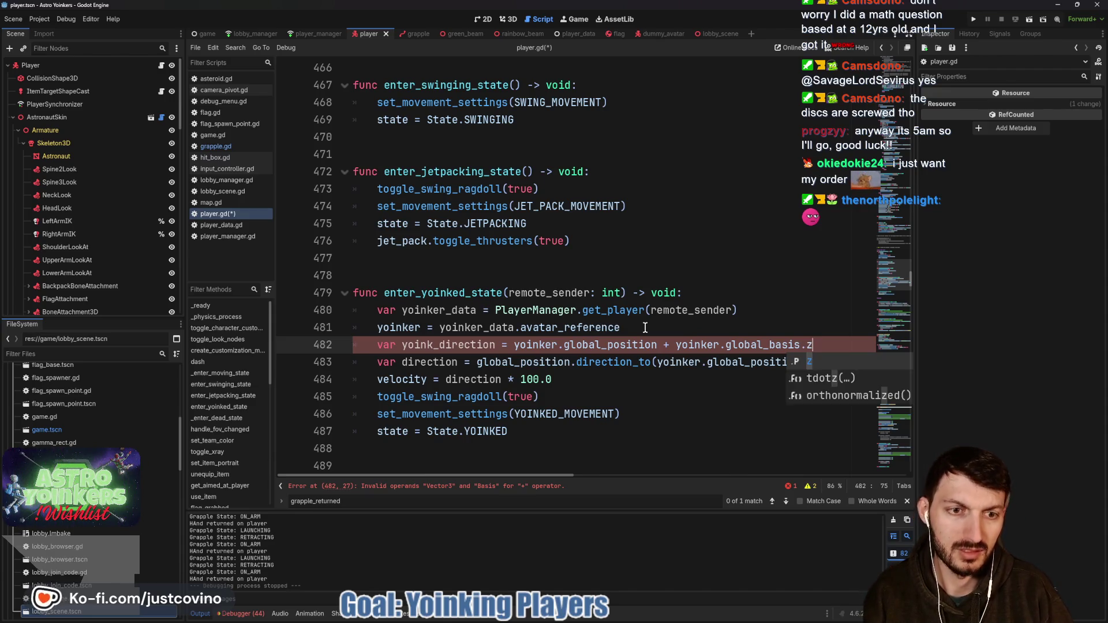
text( _)
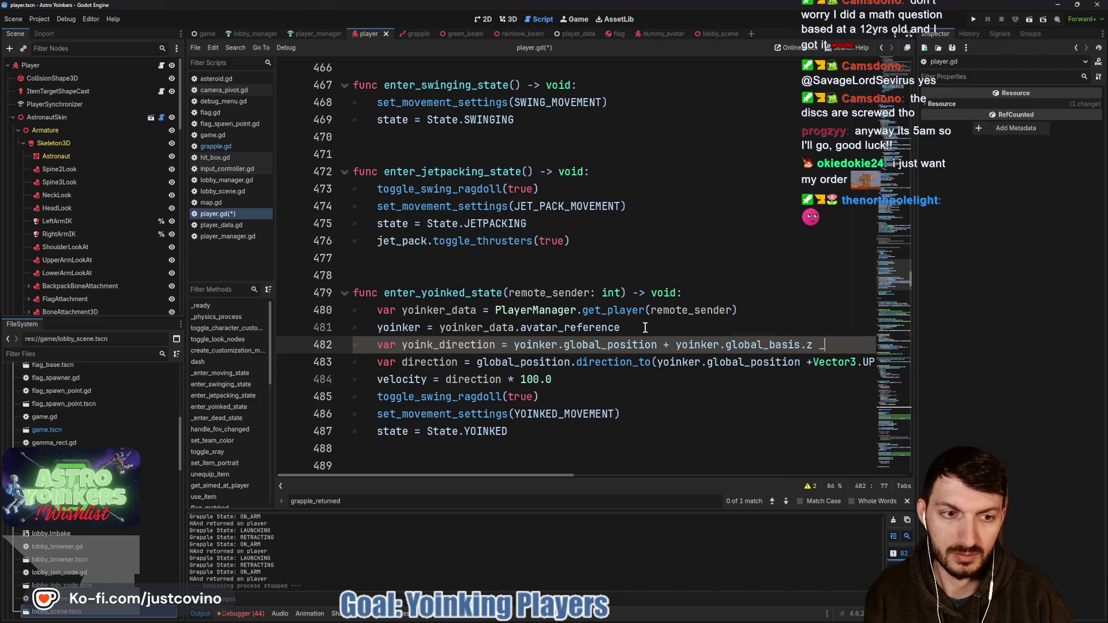
key(BackSpace)
text(+ Vect)
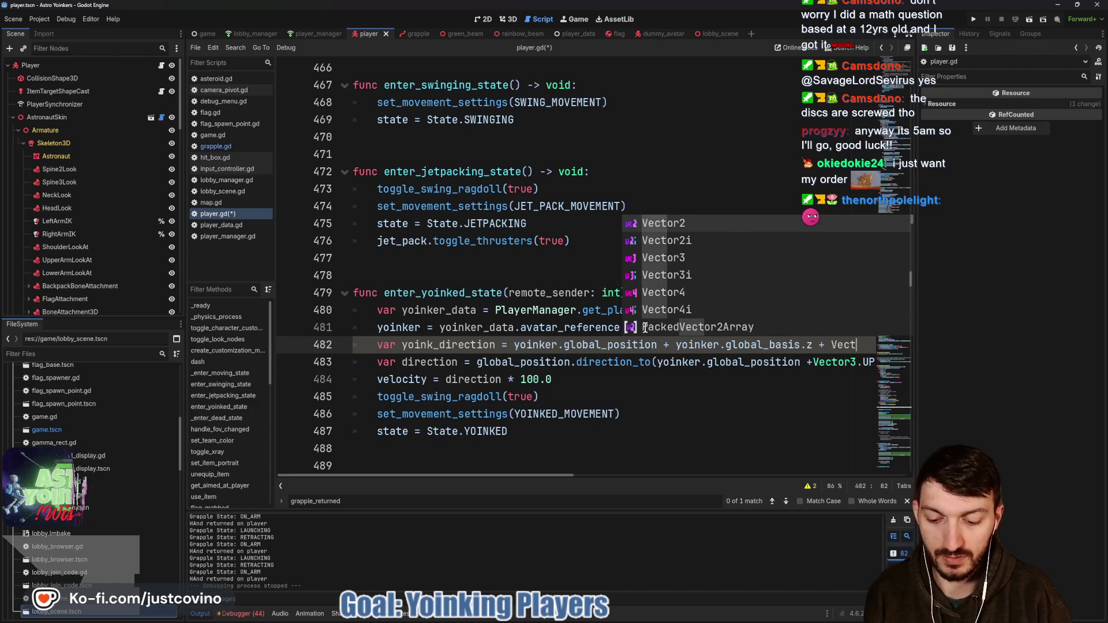
text(or3.UP)
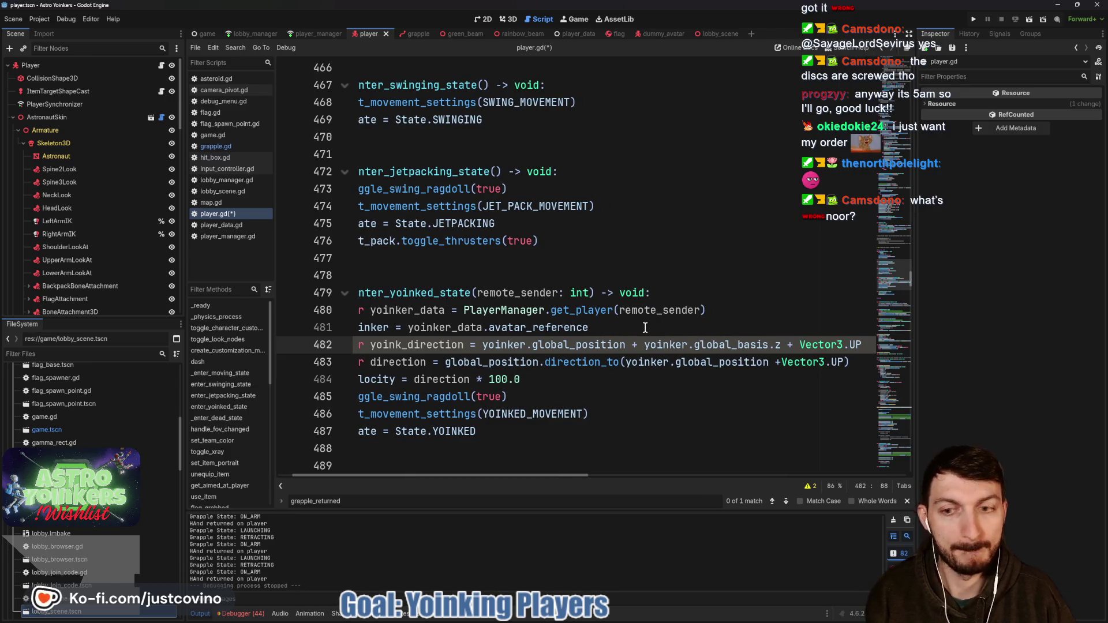
key(ctrl+s)
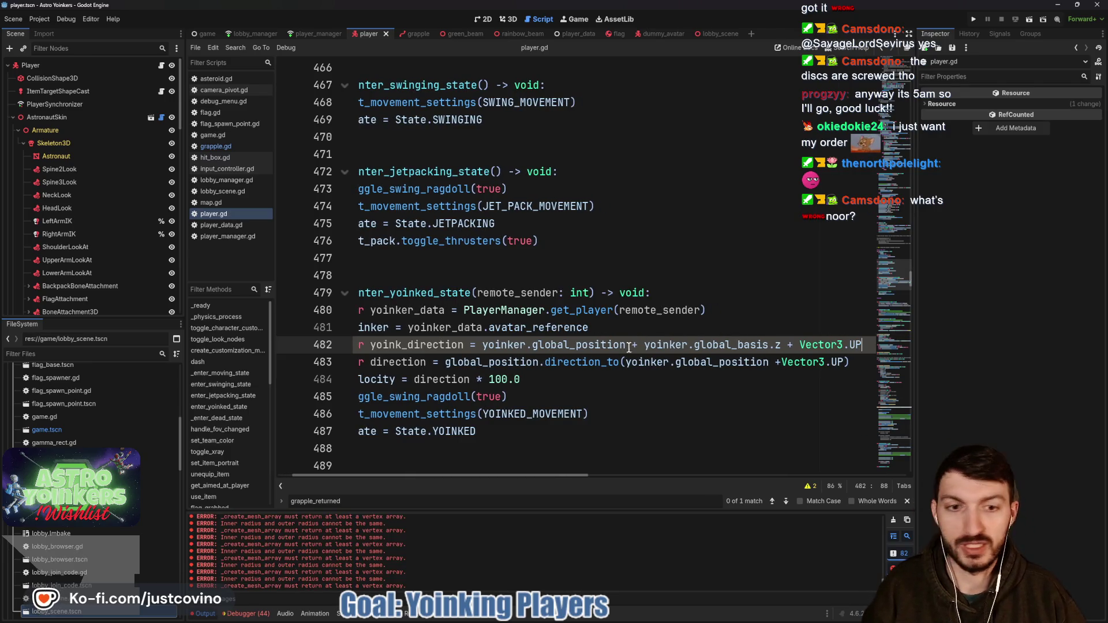
- Replace line 483's old target expression with yoink_direction and save the script
drag(625, 361, 844, 362)
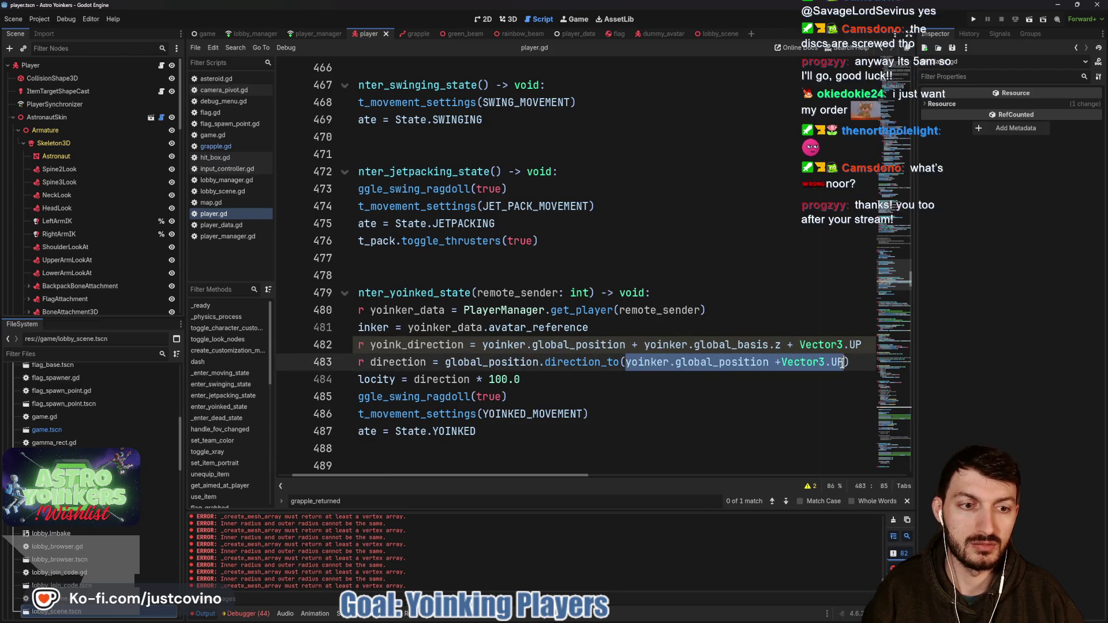
key(BackSpace)
text(yoink_)
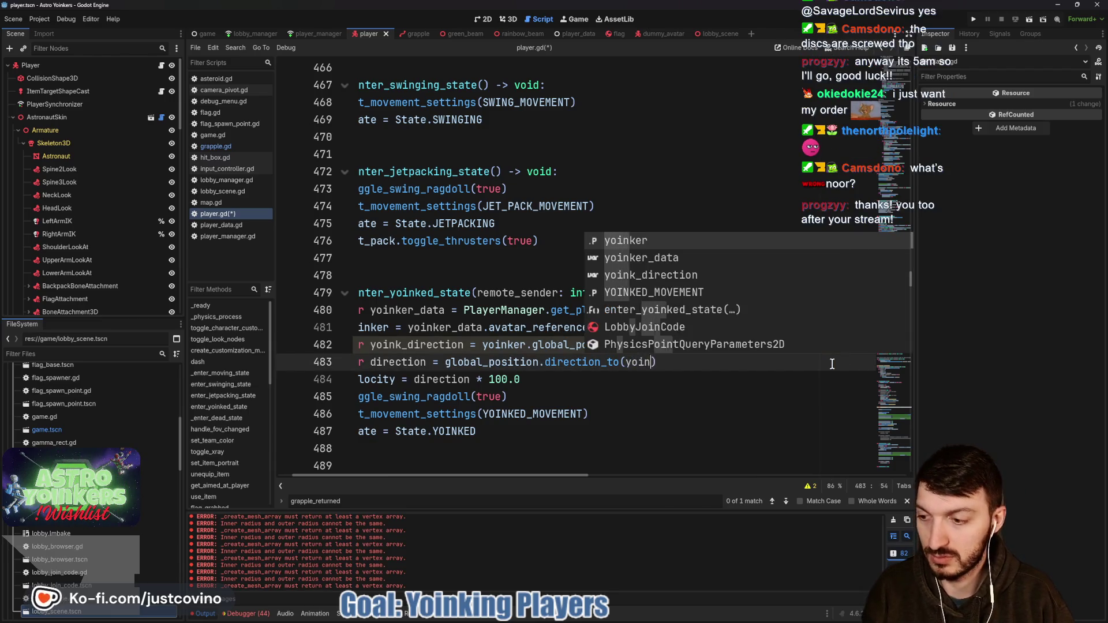
text(direction)
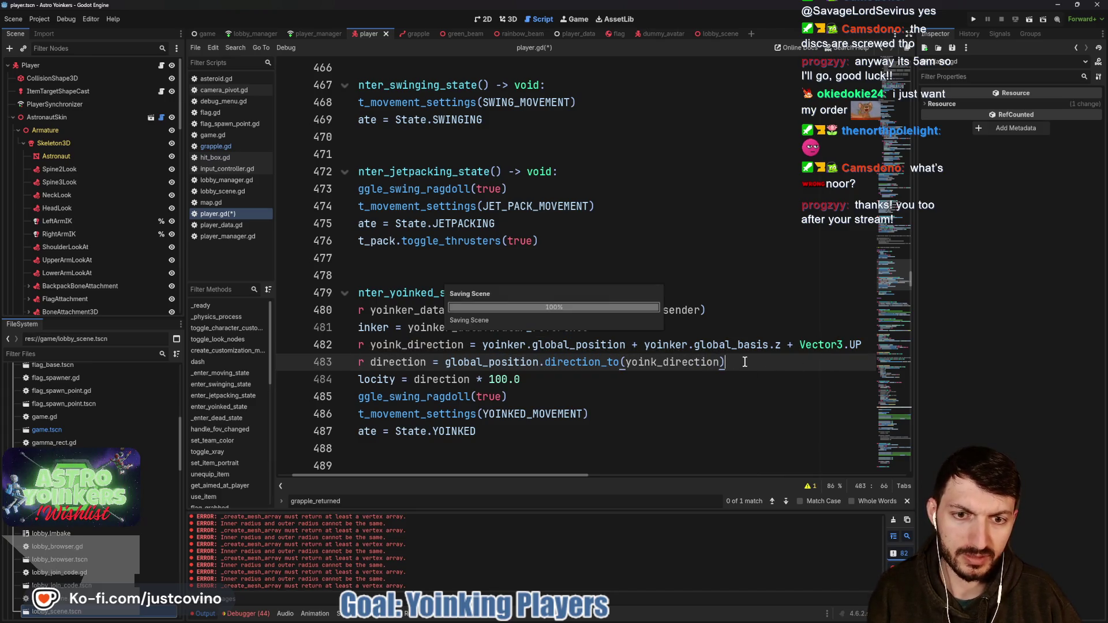
key(ctrl+s)
click(639, 383)
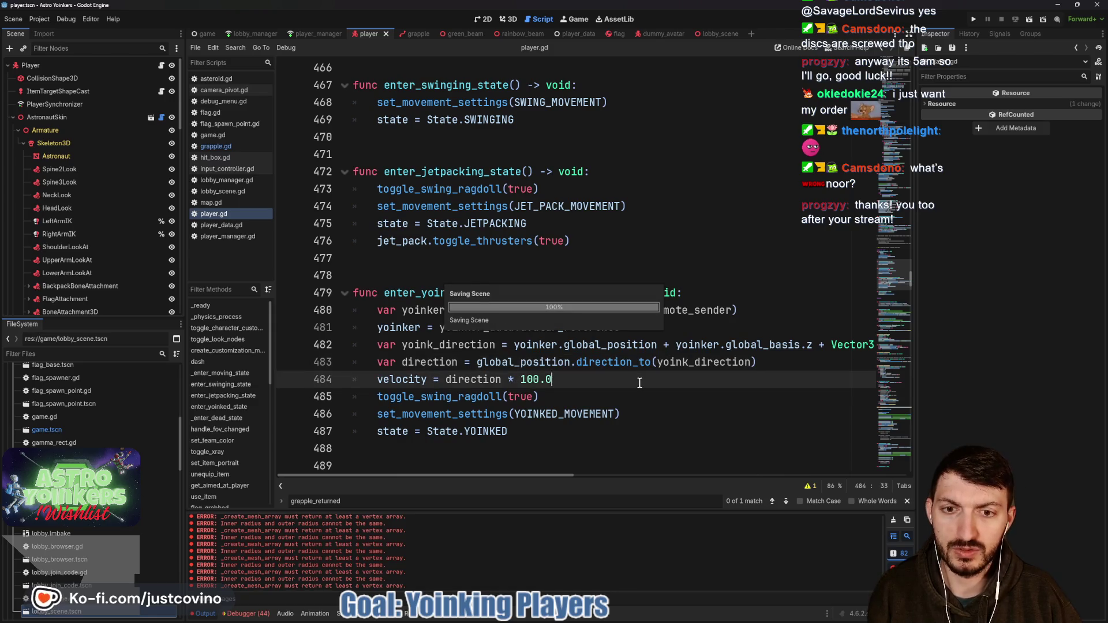
click(971, 20)
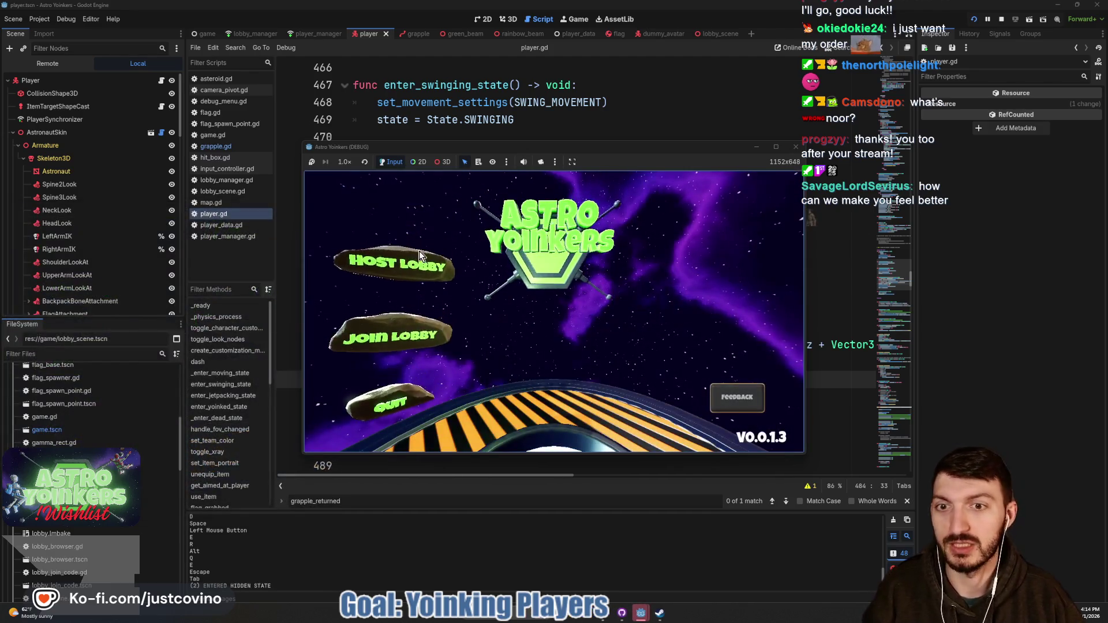
- Host a lobby, walk off the spawn pad, fire the grapple twice, then stop the game
click(396, 253)
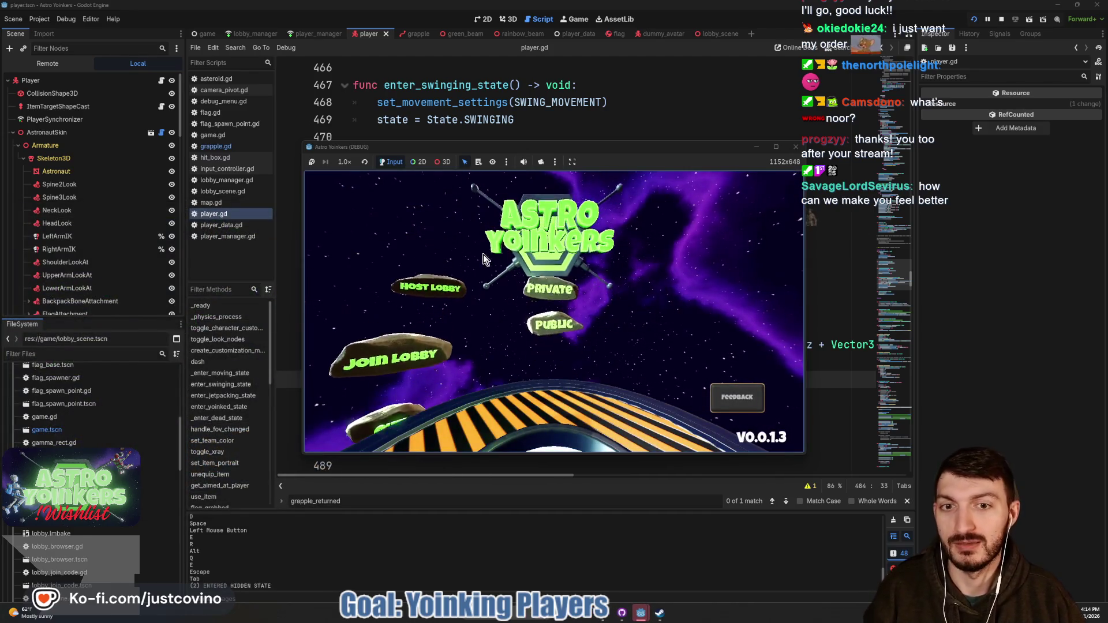
click(549, 286)
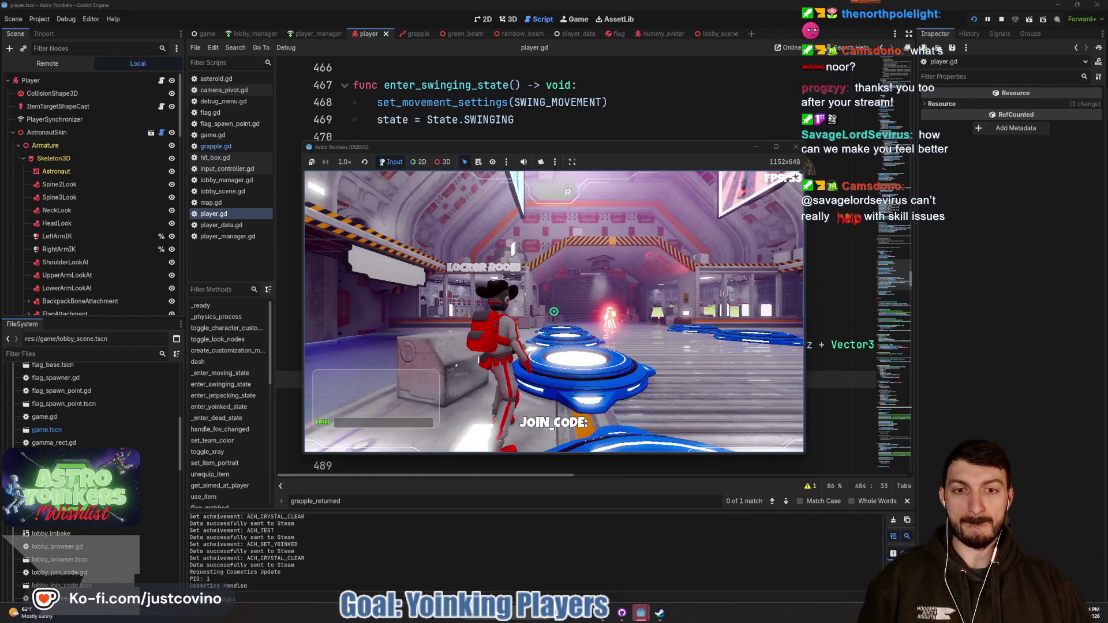
key(w)
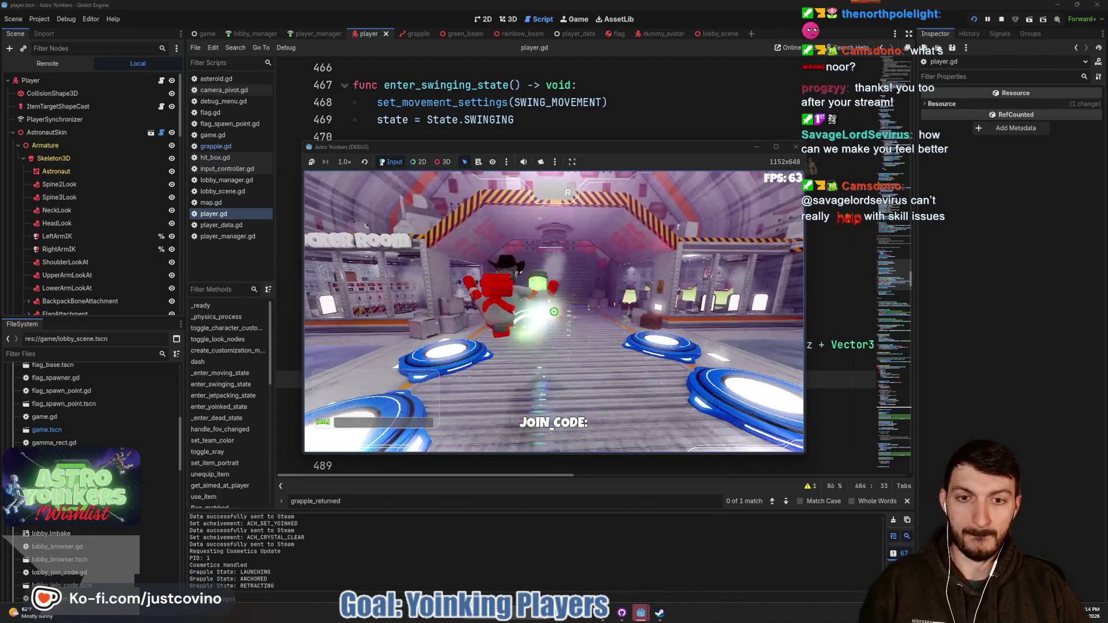
click(554, 312)
key(w)
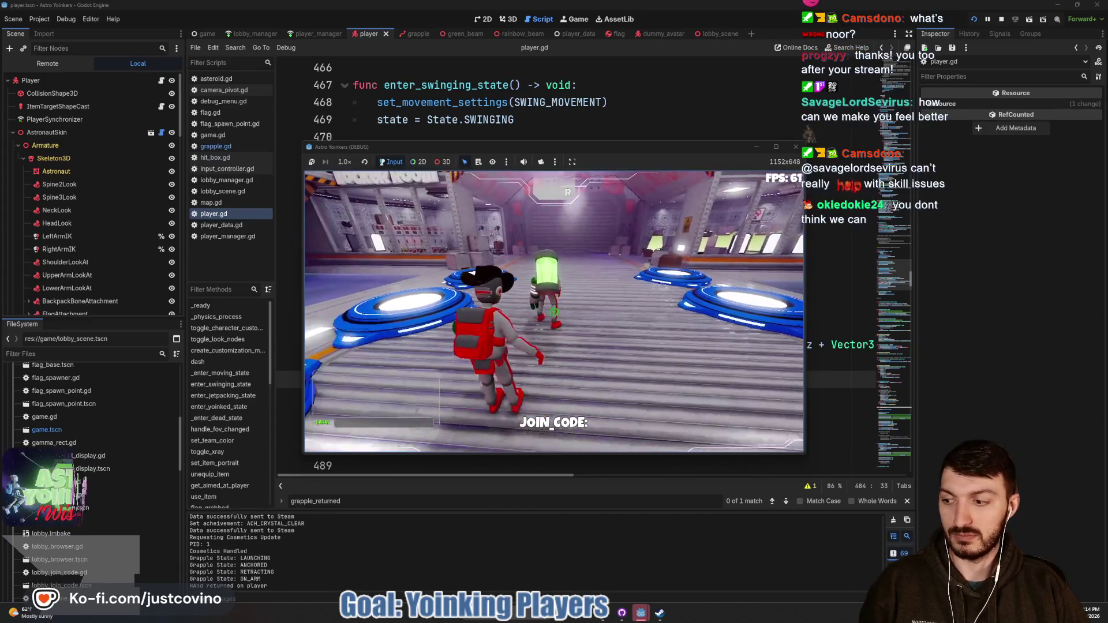
click(554, 312)
key(F8)
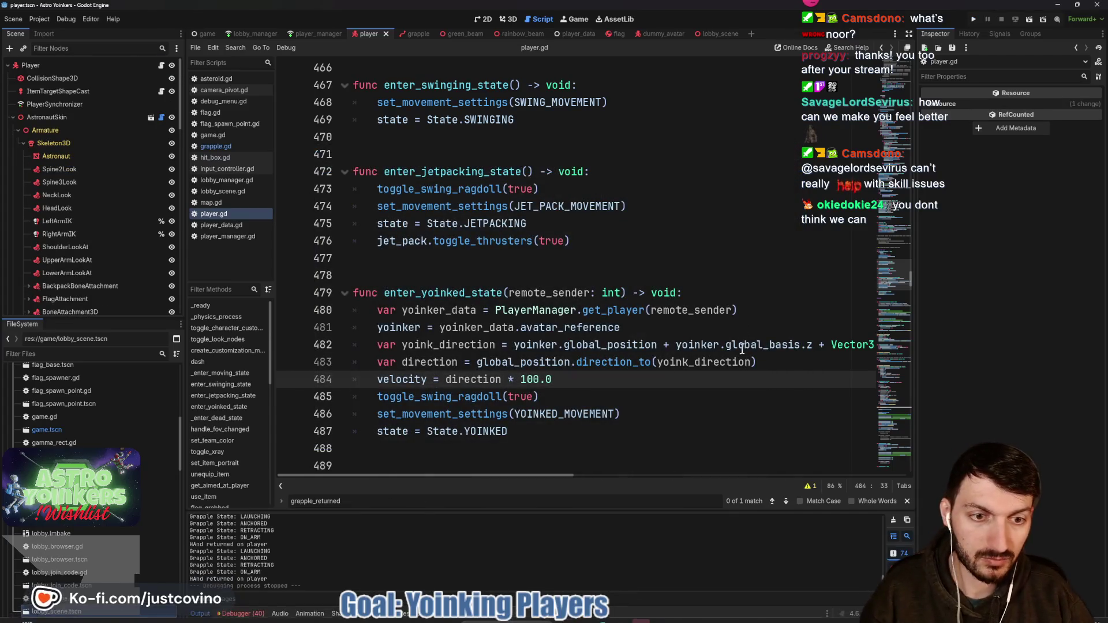
- Change line 482's upward offset to (Vector3.UP * 3.0) and save player.gd
scroll(693, 324, right, 5)
click(764, 344)
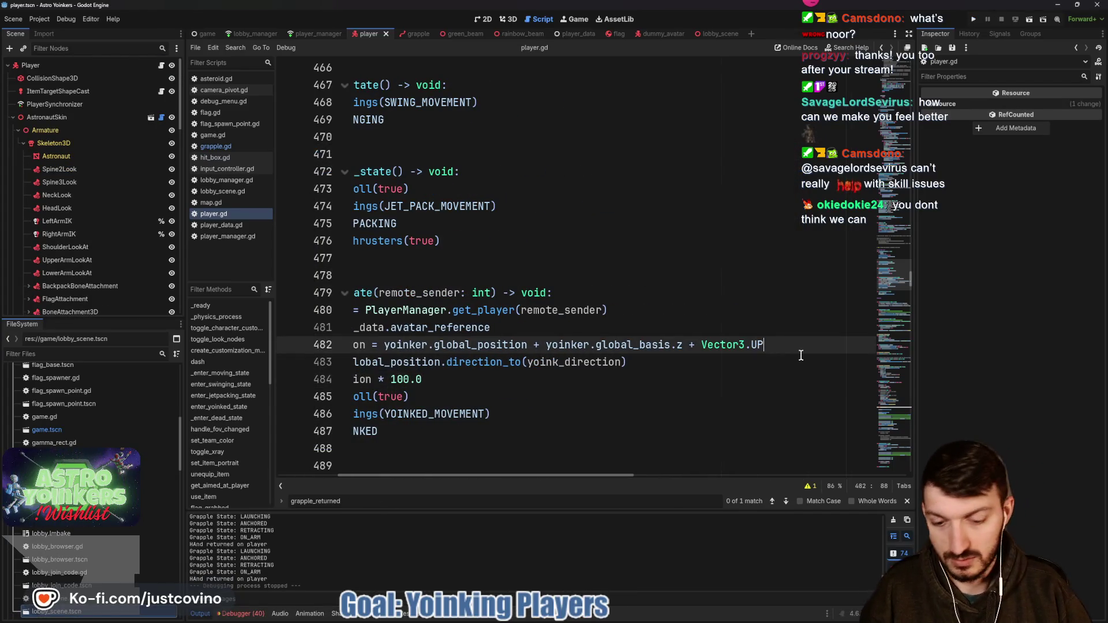
text(* 3.0)
drag(811, 346, 702, 345)
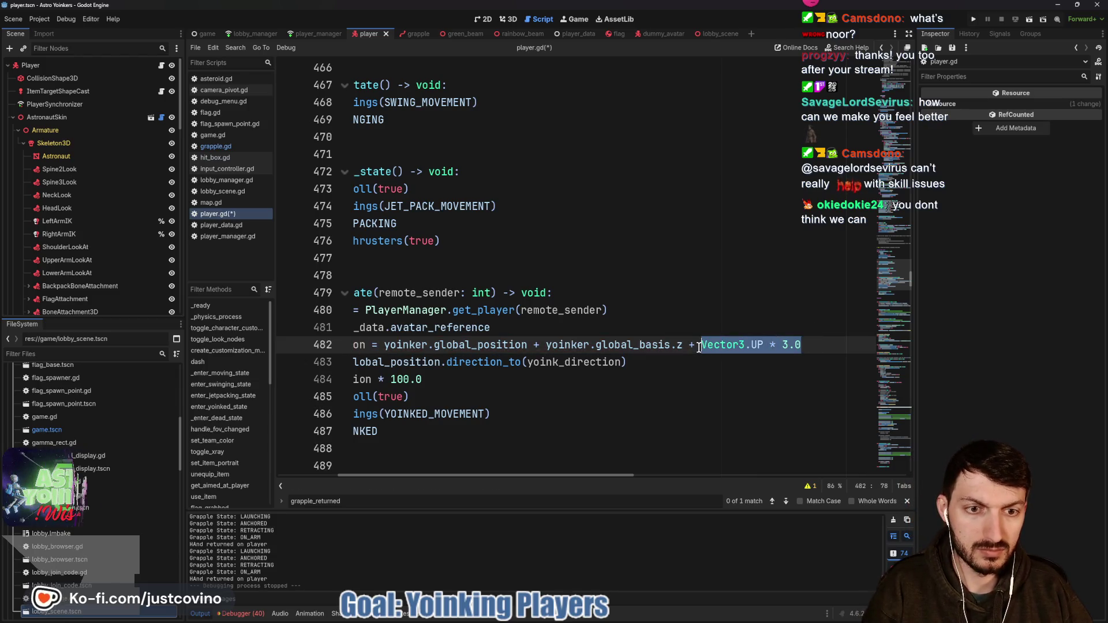
text(()
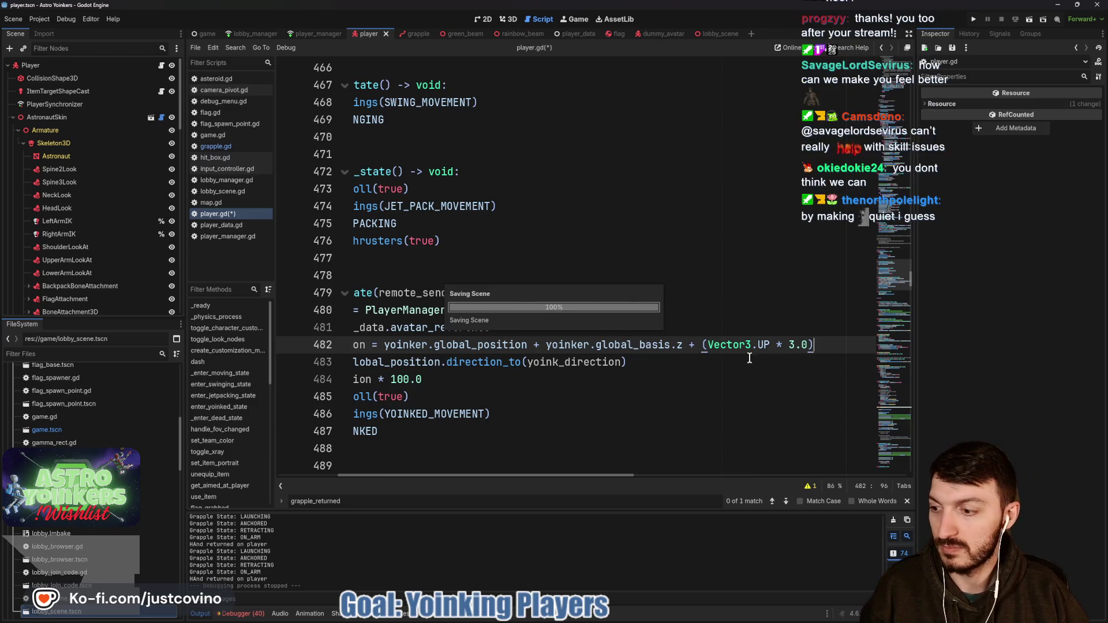
key(ctrl+s)
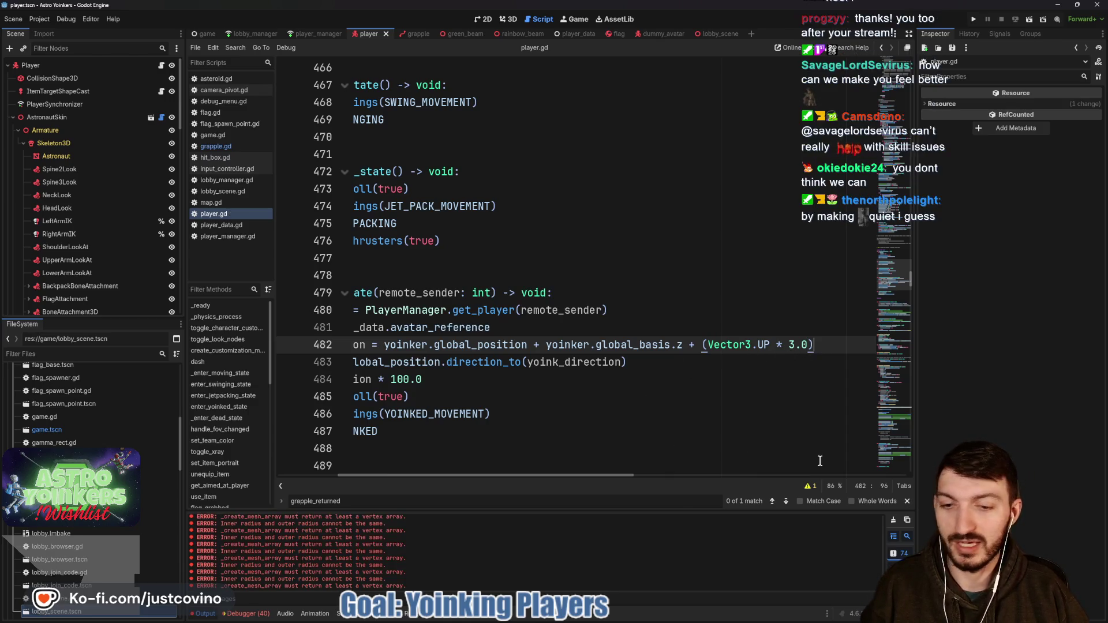
click(614, 383)
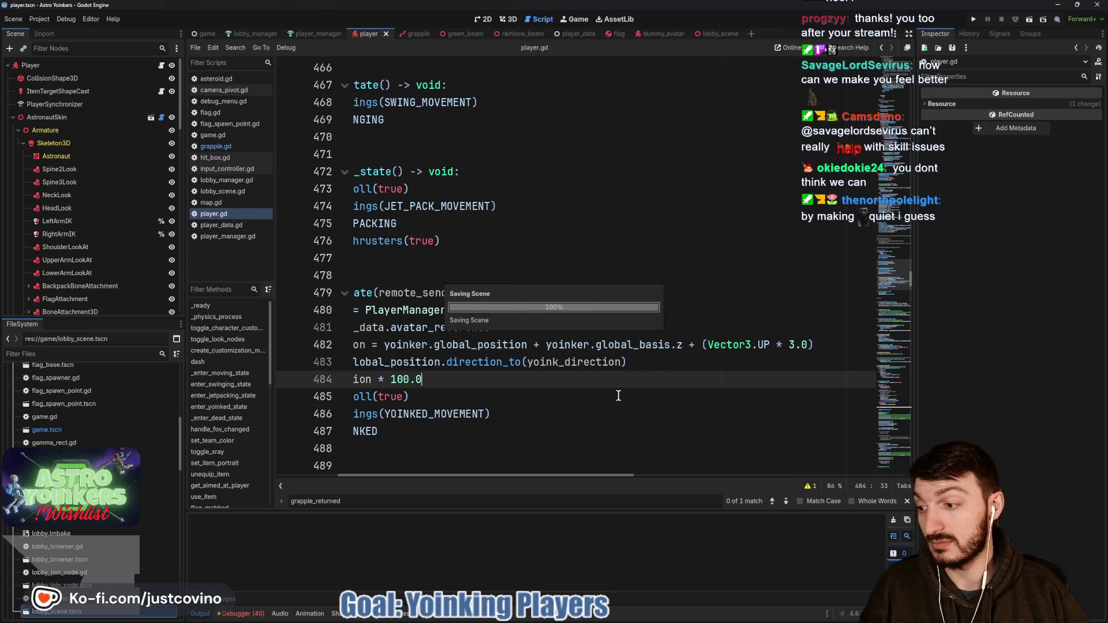
click(974, 20)
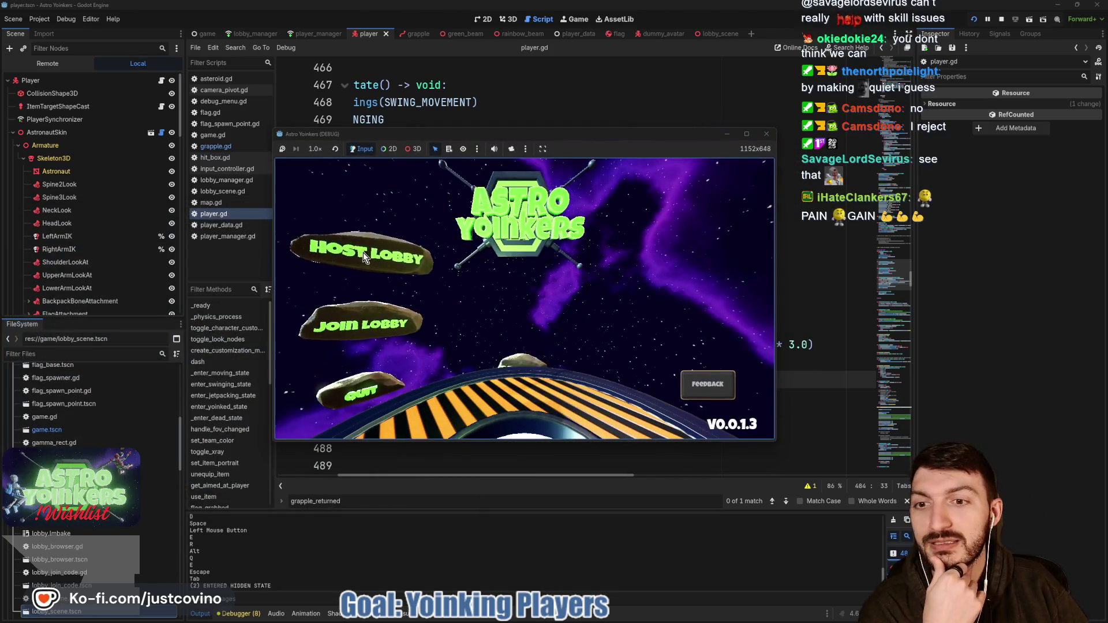
- Host a lobby, run toward the Locker Room, fire the grapple twice toward the purple hall, then stop
click(366, 254)
click(521, 248)
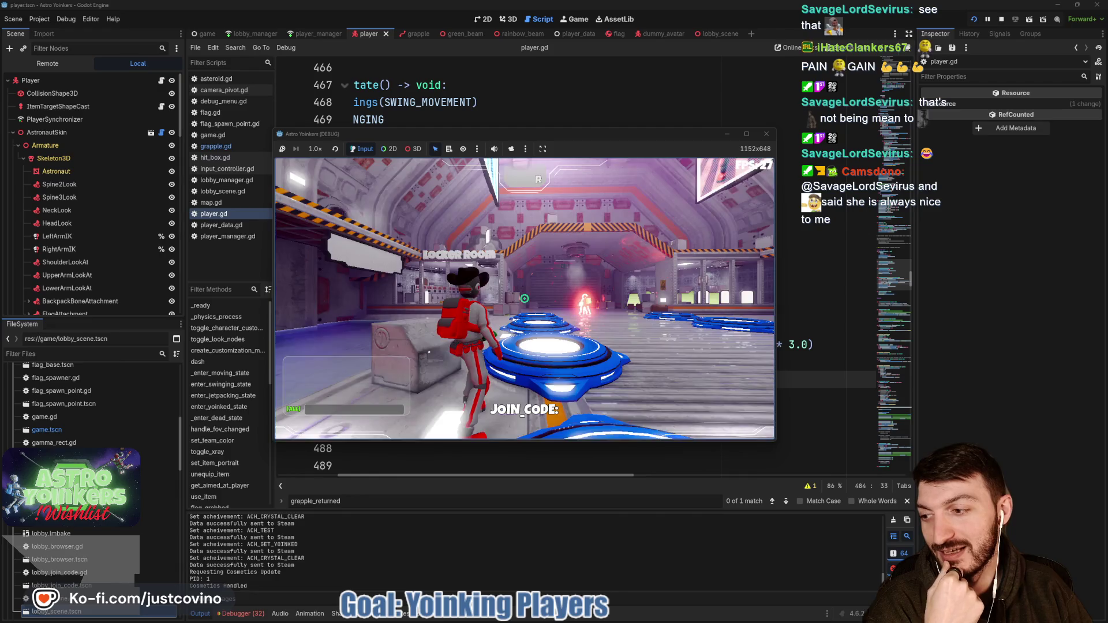
key(w)
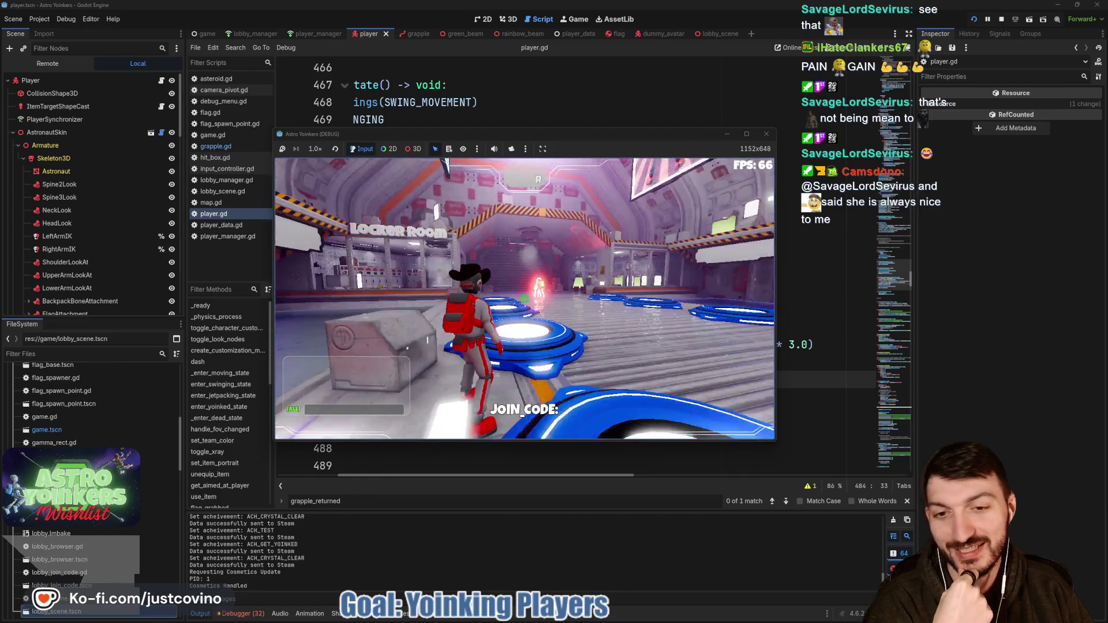
key(w)
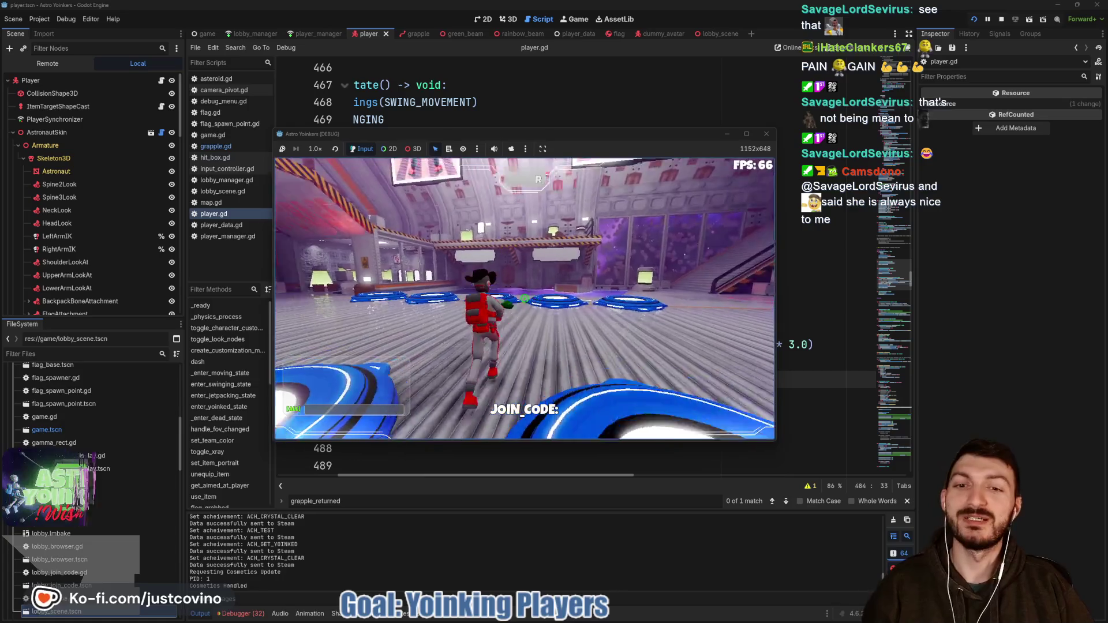
click(524, 298)
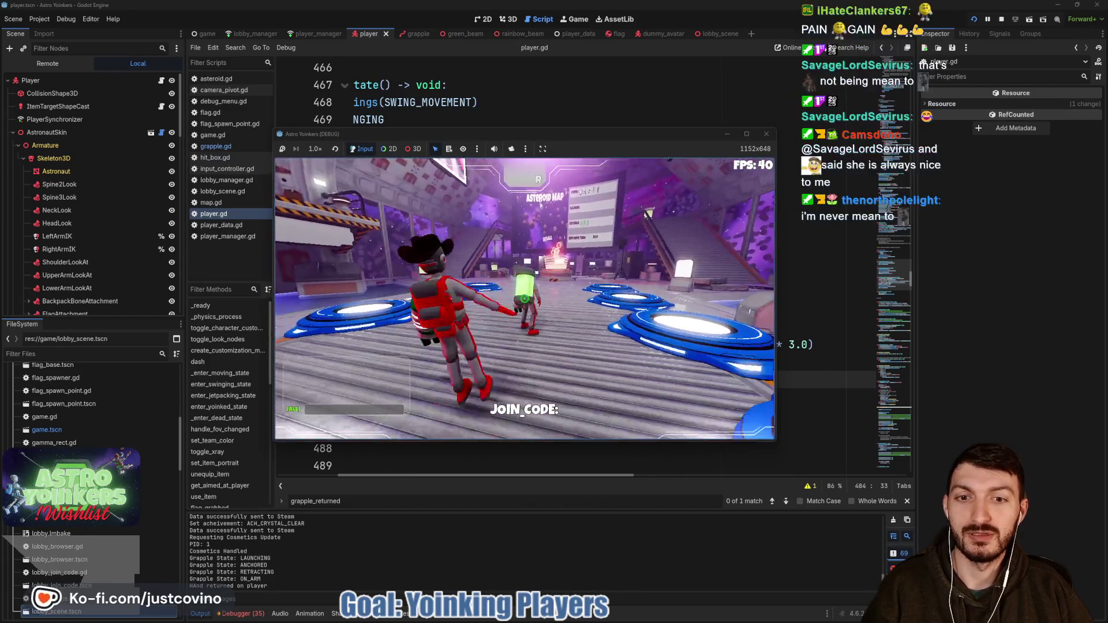
click(525, 298)
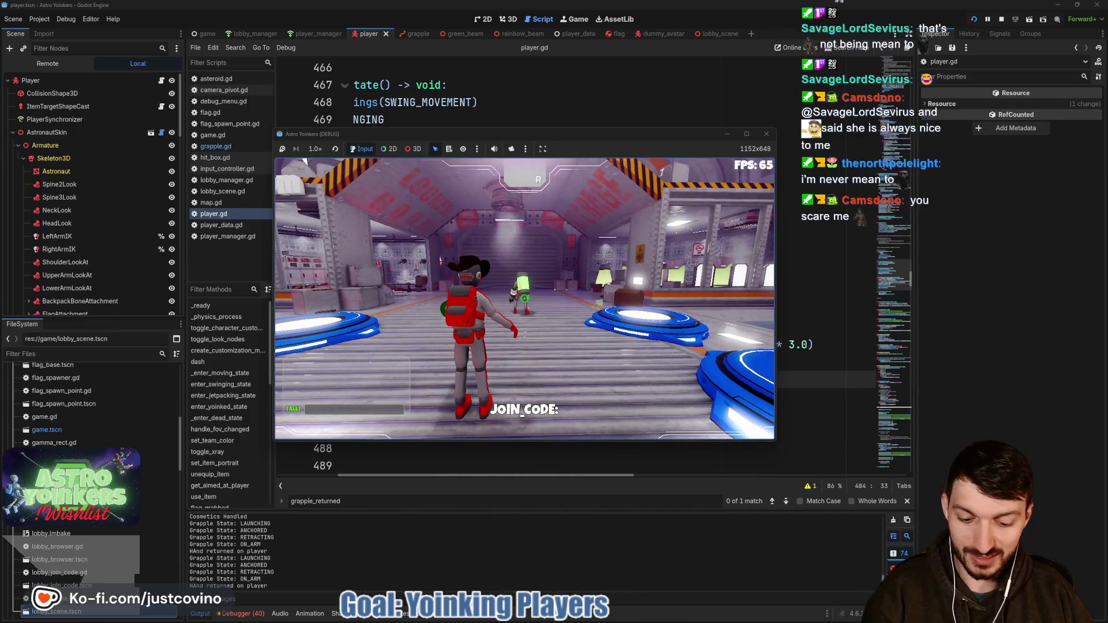
key(F8)
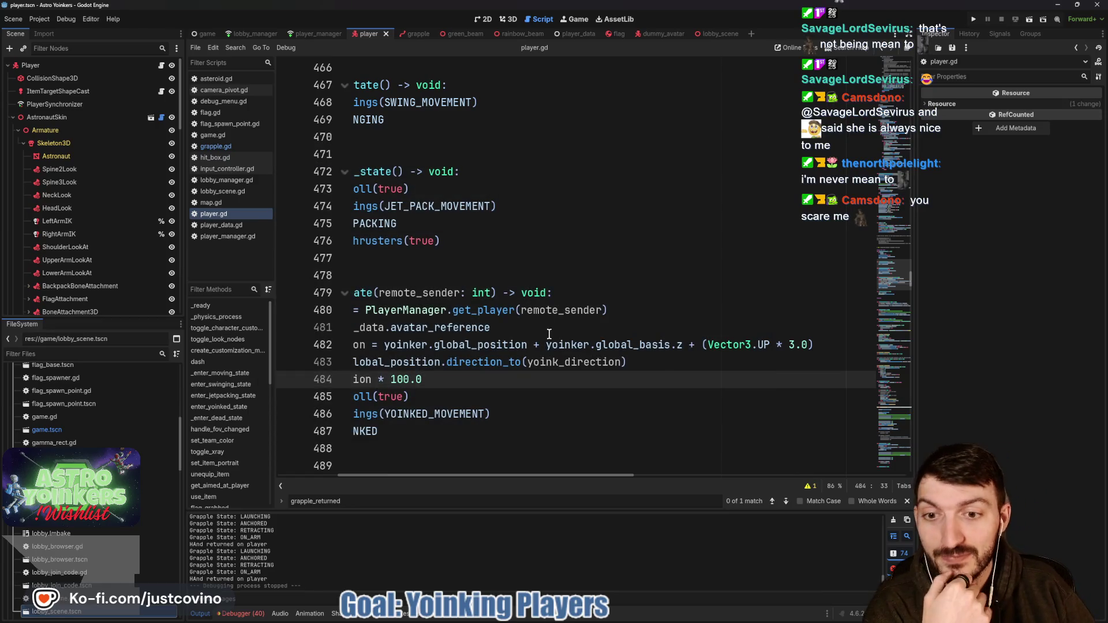
- Change line 484 to direction * 75.0, save, and clear the Output panel errors
scroll(525, 335, left, 4)
click(530, 379)
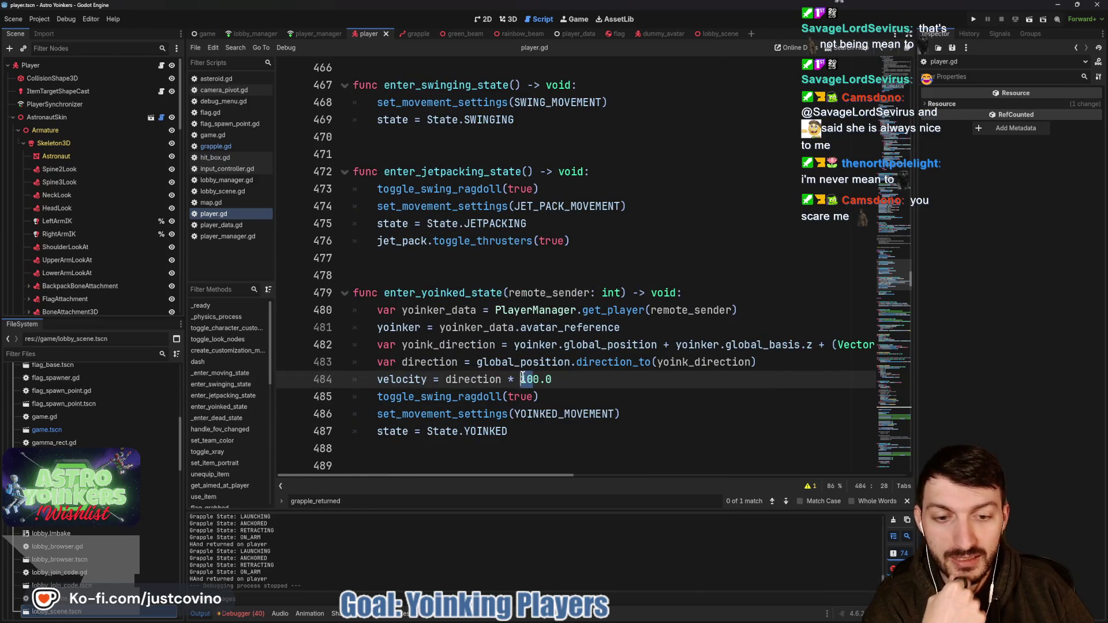
key(BackSpace)
key(BackSpace)
text(75)
key(Delete)
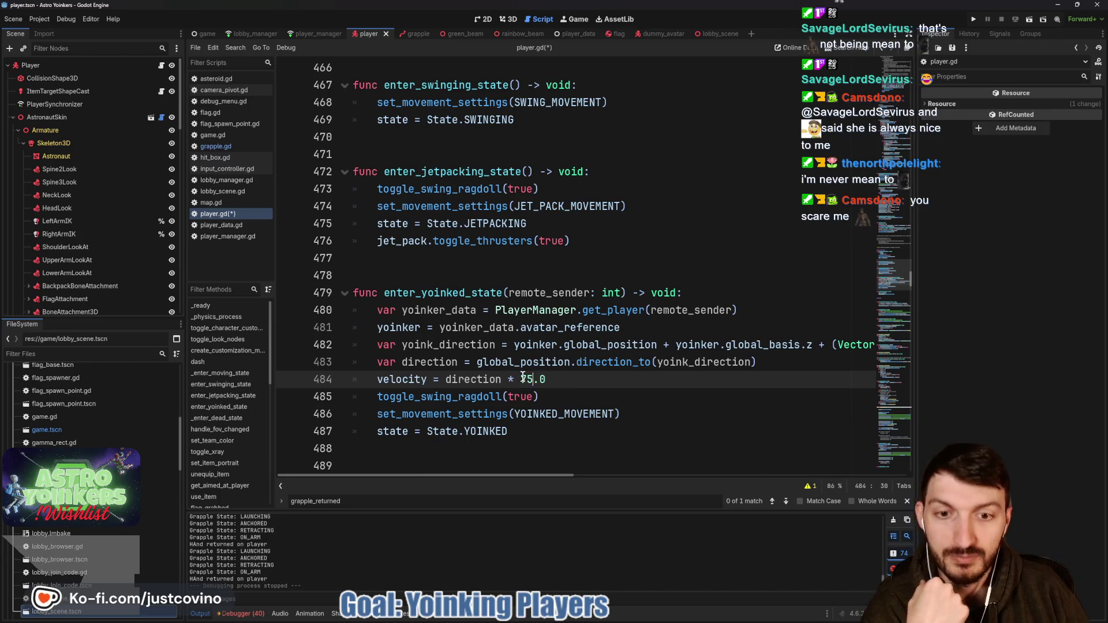
click(551, 379)
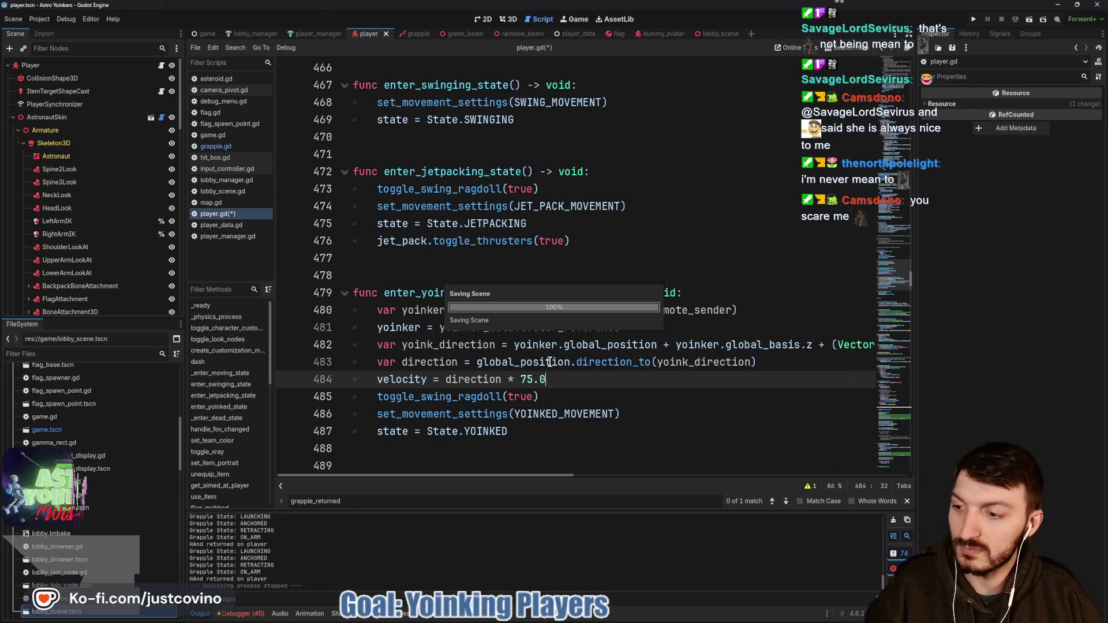
key(ctrl+s)
click(894, 520)
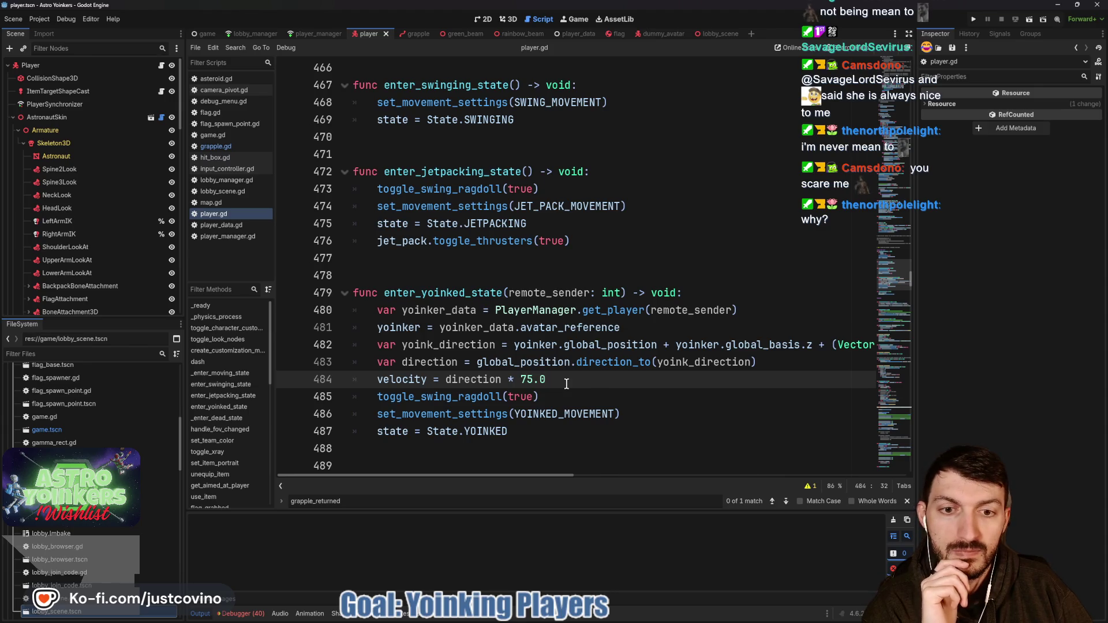
- Scroll up to the State.YOINKED deceleration block around line 330
scroll(567, 384, up, 20)
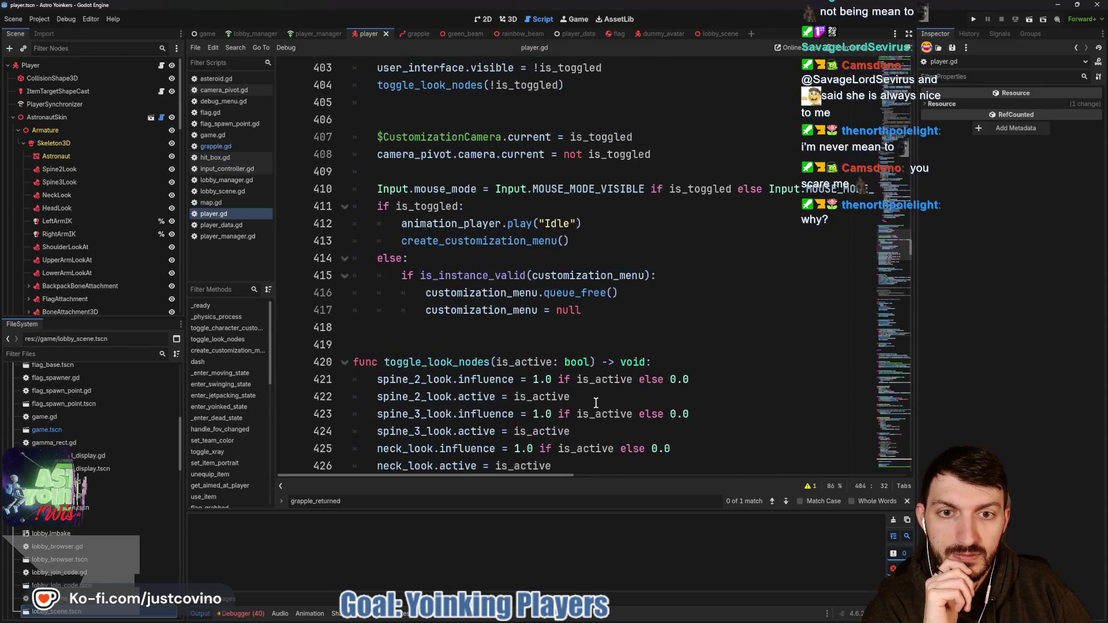
scroll(595, 402, up, 12)
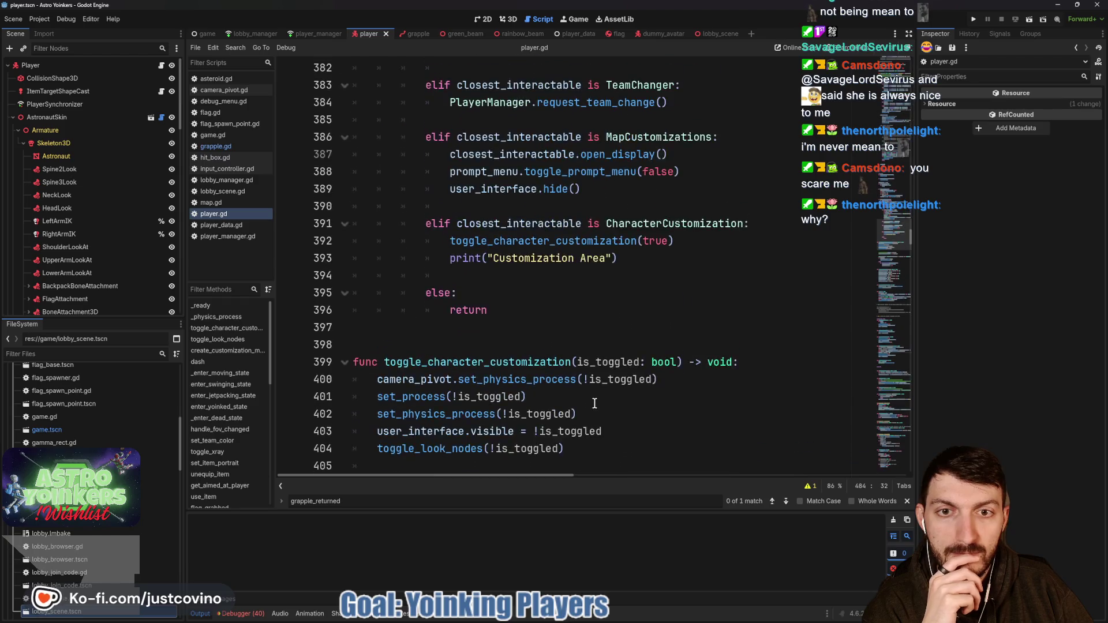
scroll(595, 402, up, 18)
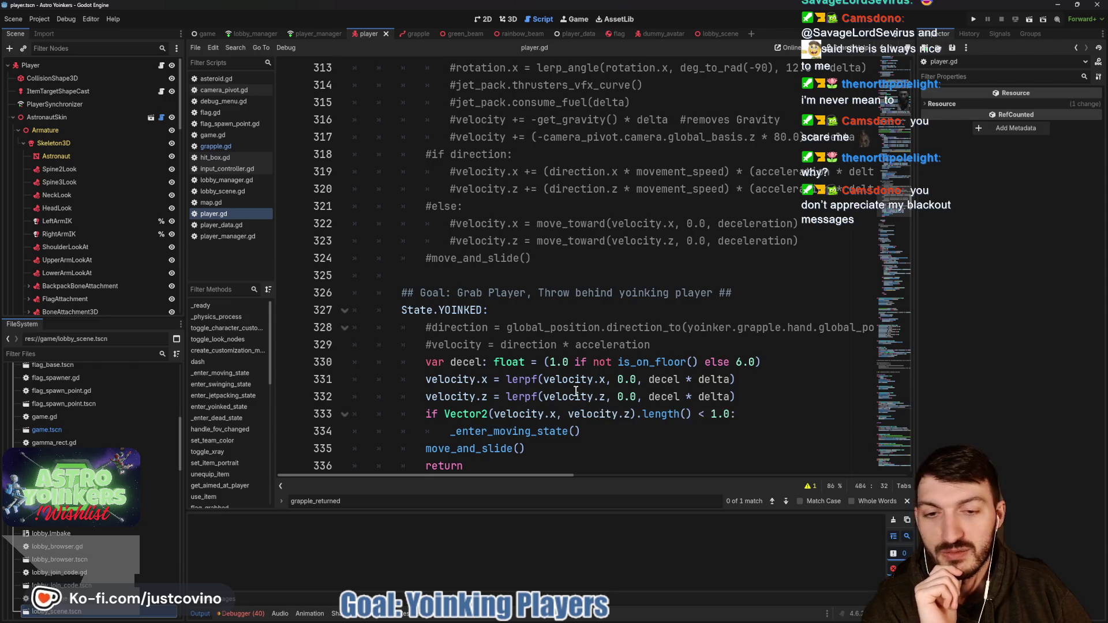
scroll(577, 387, down, 2)
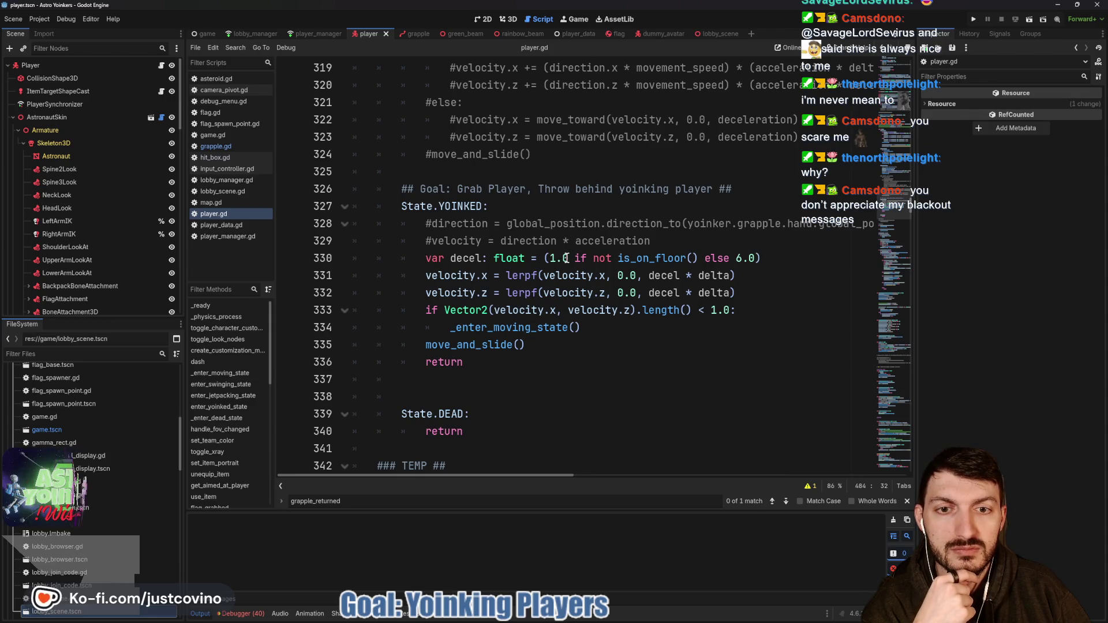
- Set the YOINKED air deceleration on line 330 to 0.5, save, and scroll down to the dash function
click(559, 258)
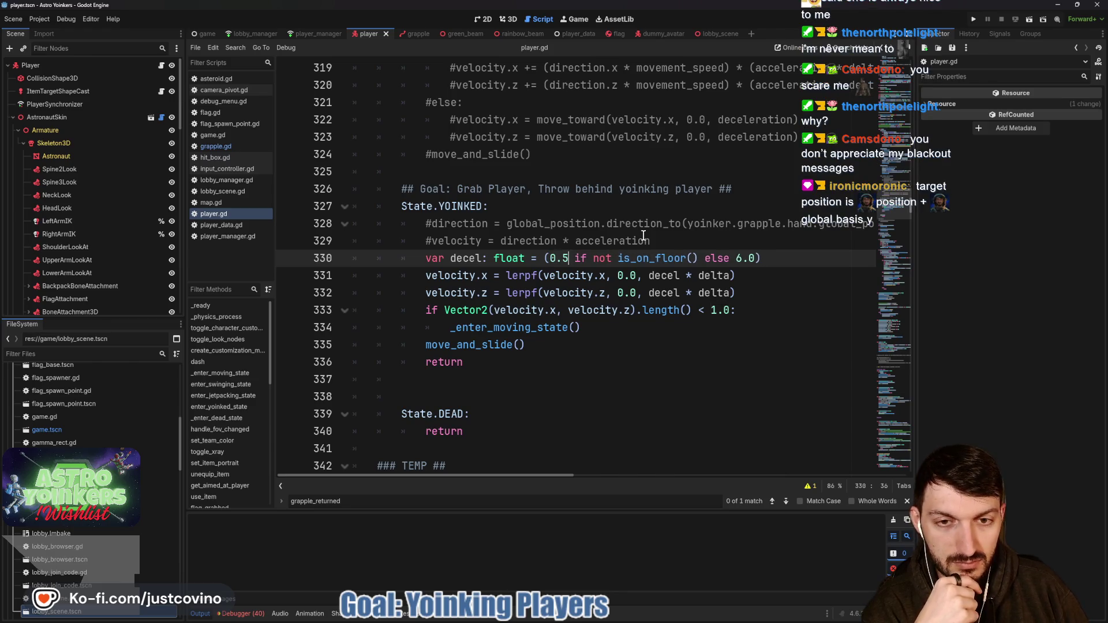
key(ctrl+s)
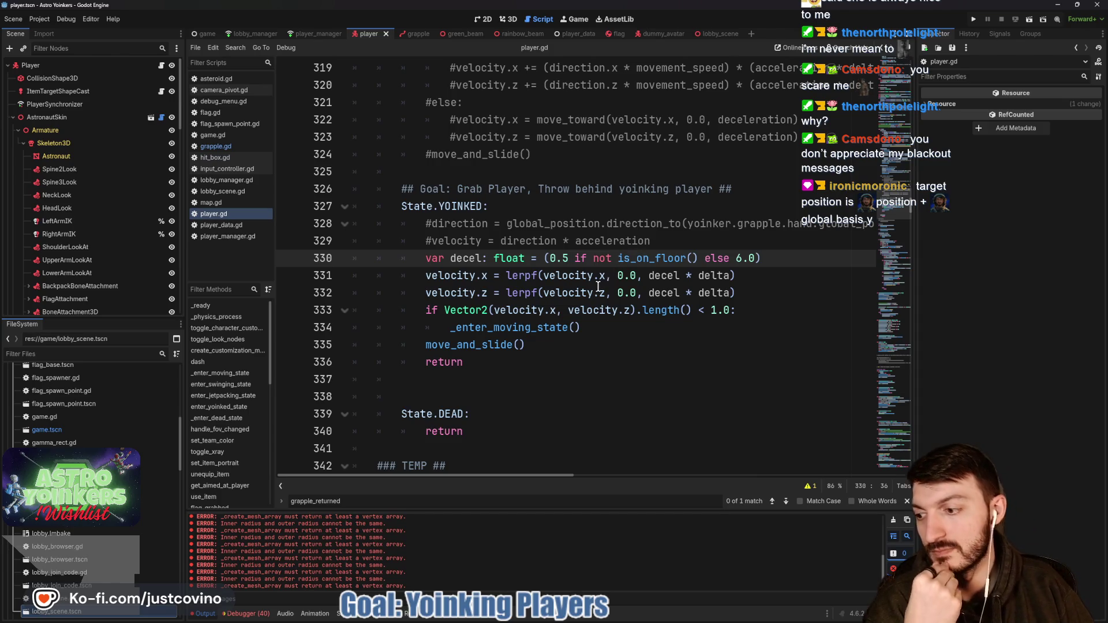
scroll(557, 334, down, 10)
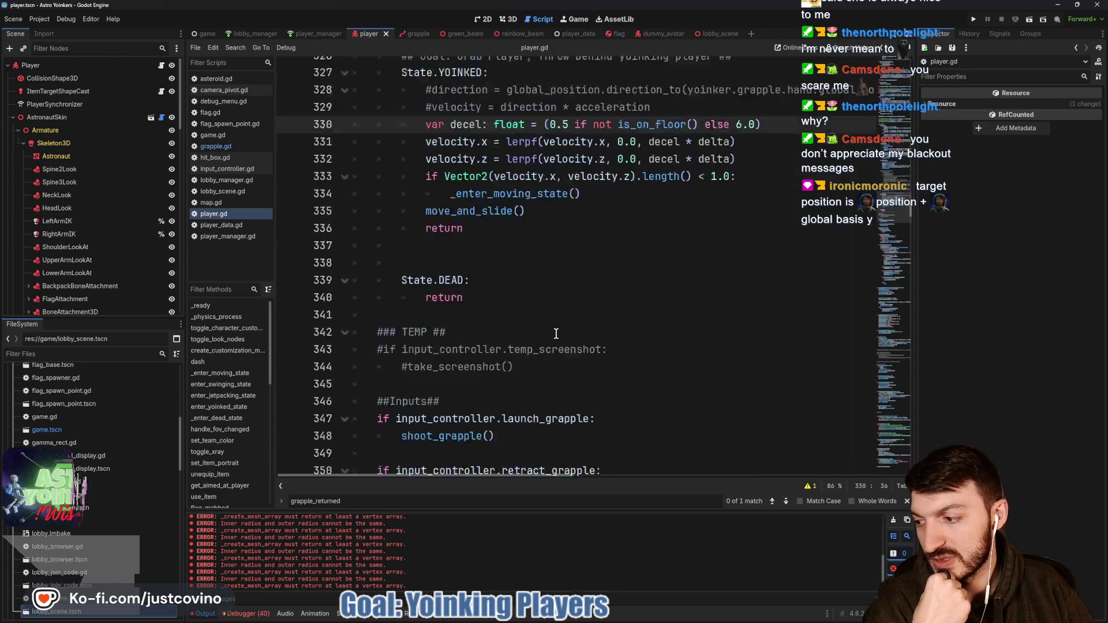
scroll(554, 333, down, 3)
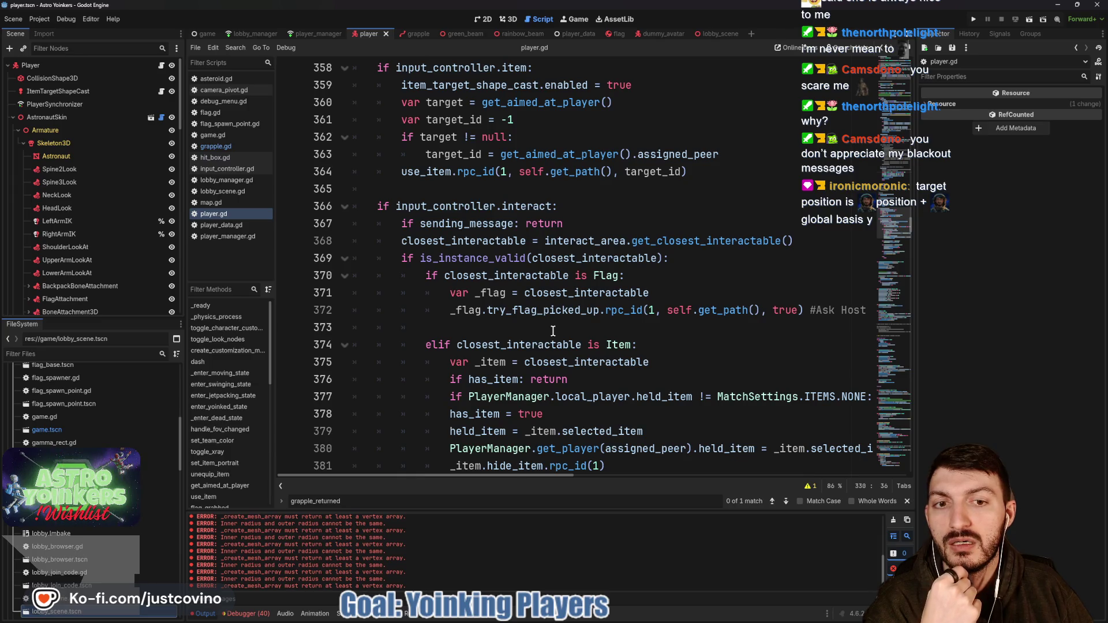
scroll(553, 330, down, 16)
scroll(553, 331, down, 10)
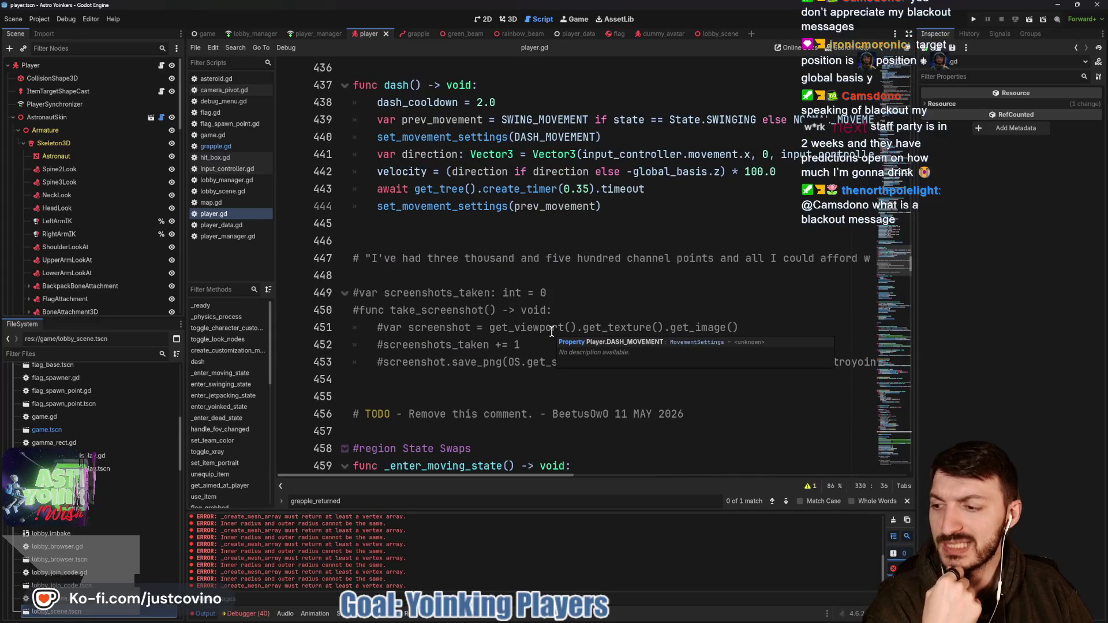